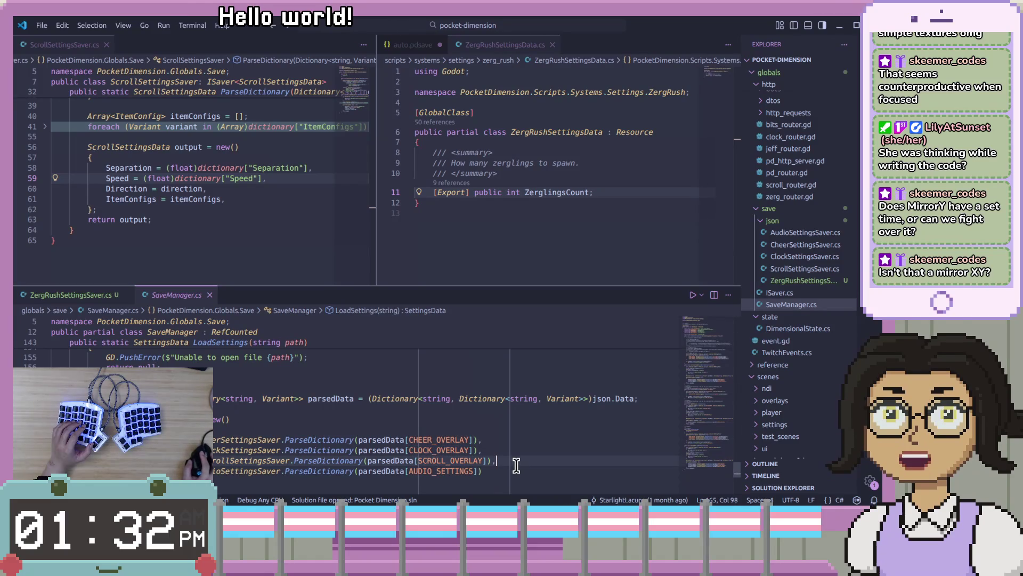
Below the AUDIO_SETTINGS line, add ZergRushSettingsSaver.ParseDictionary(parsedData[ZergRushSettingsSaver...]) using autocompletion.
left_click(522, 475)
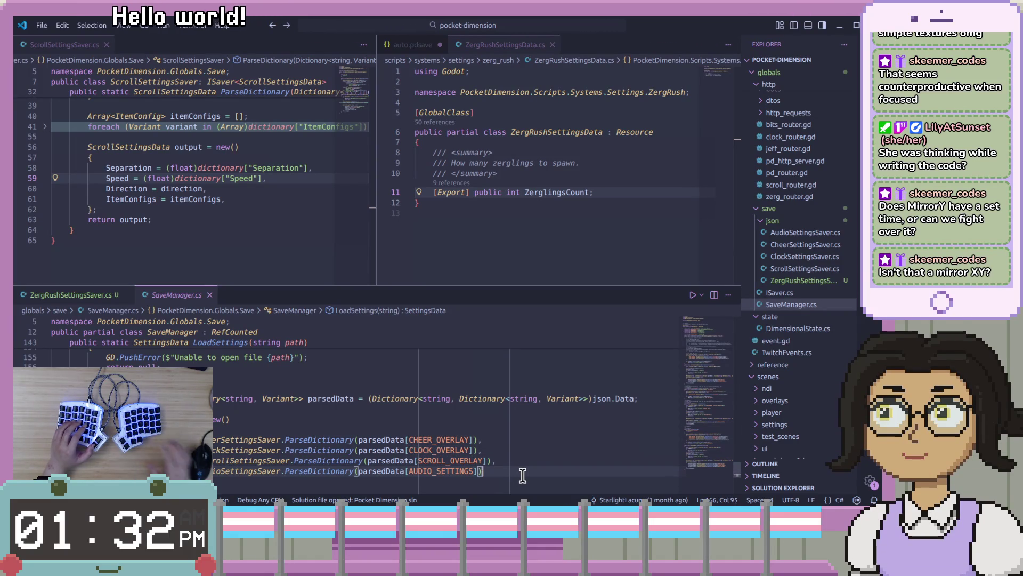
key("Return")
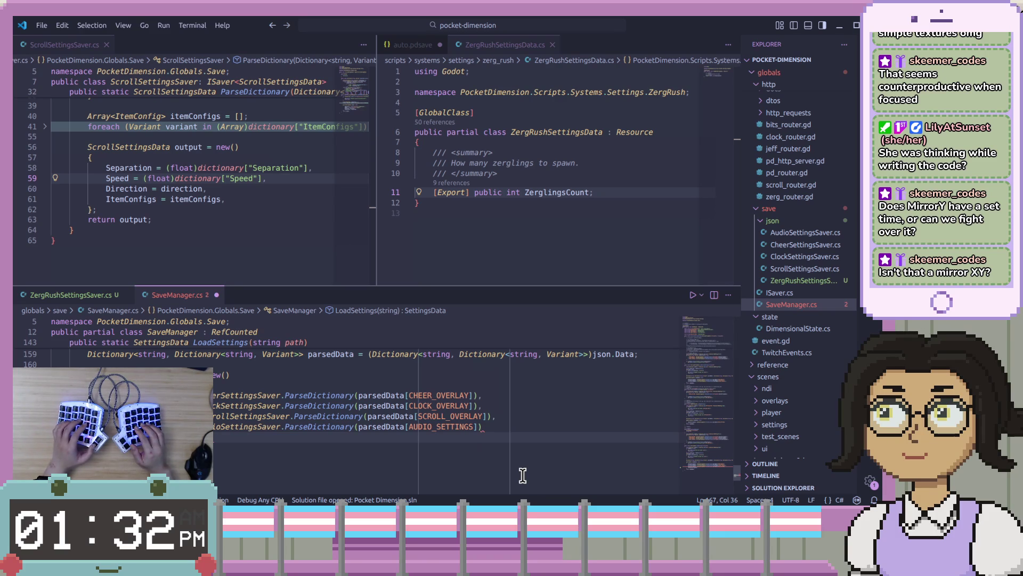
type("};")
type("Zerg")
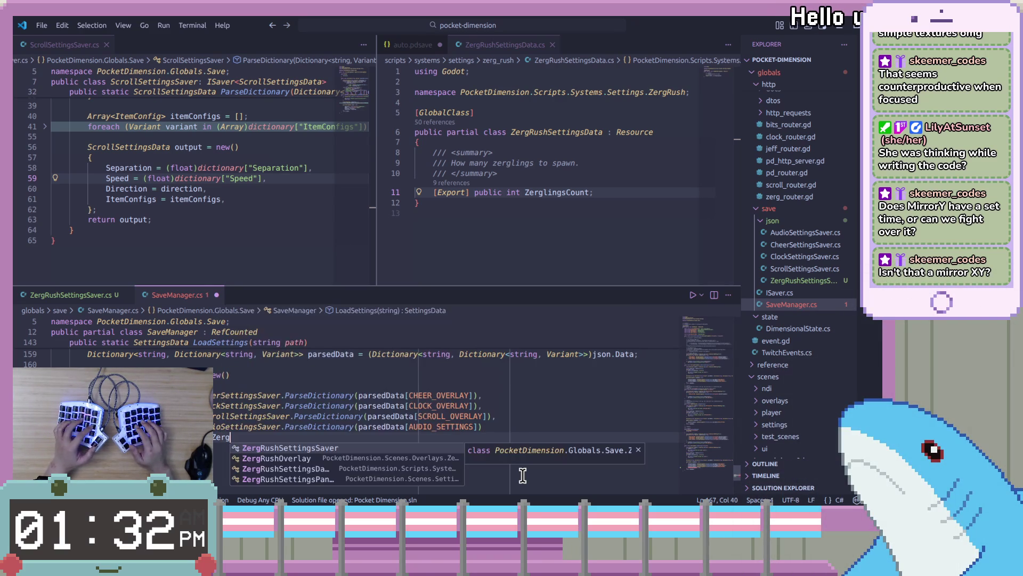
key("Tab")
type(".Pa")
key("Tab")
type("parsed")
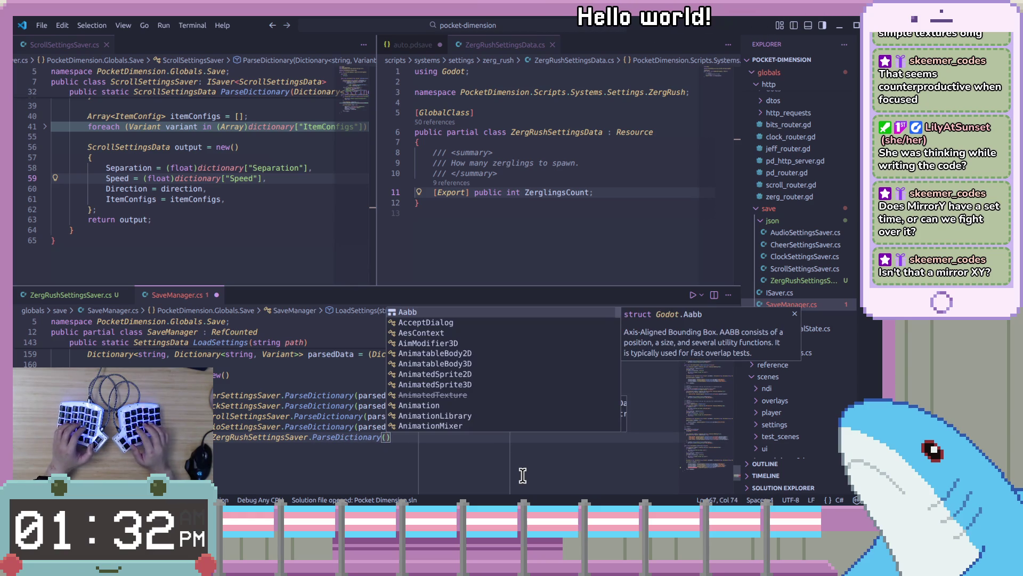
key("Tab")
type("[ZergRushSettingsSaver")
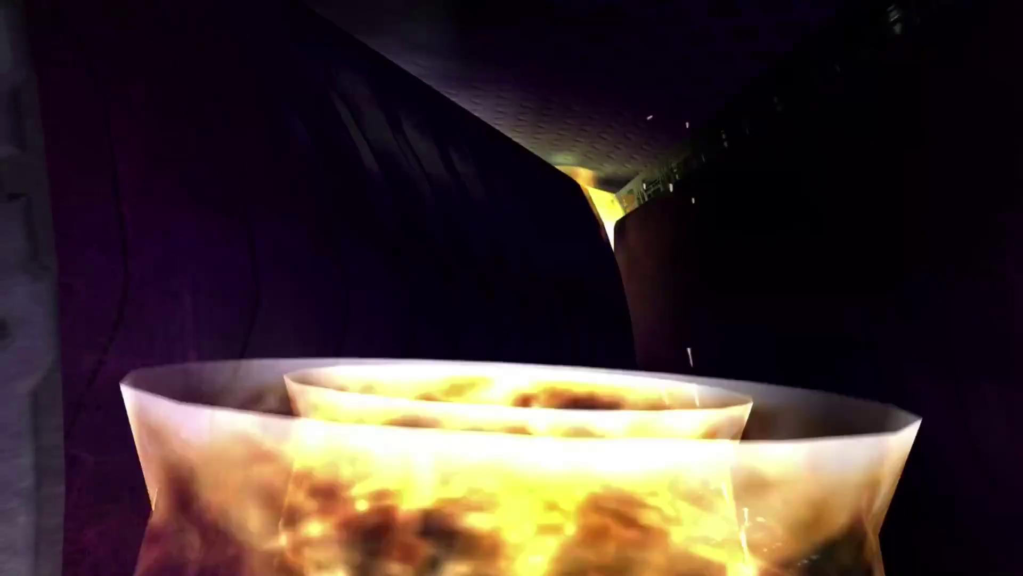
End the AudioSettingsData line with a comma so the ZergRushSettingsData assignment follows it.
key("Up")
type(",")
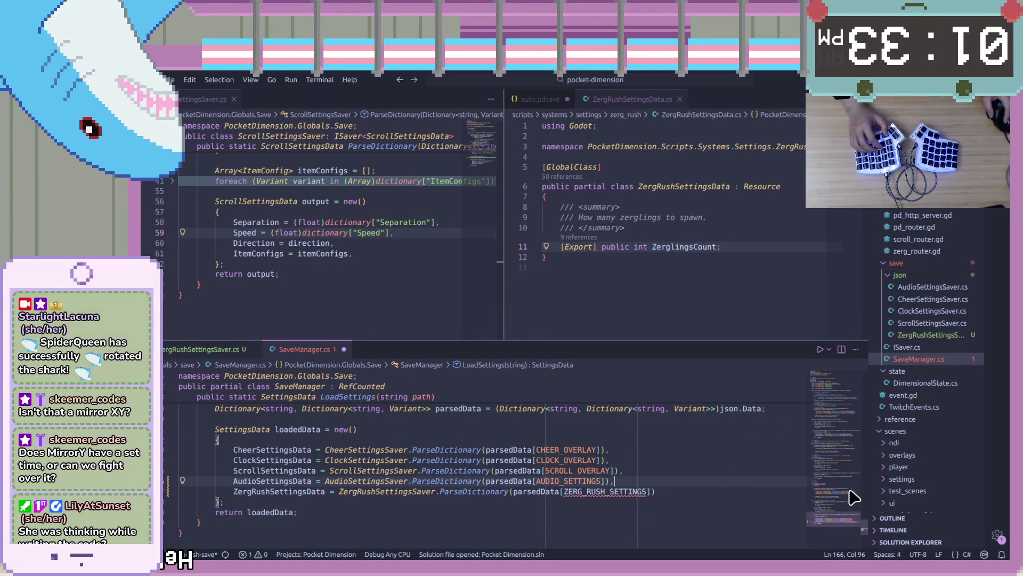
In SaveSettings, add a new { ZERG_RUSH_OVERLAY, entry below the SCROLL_OVERLAY entry.
scroll(845, 525, "up", 4)
left_click(662, 475)
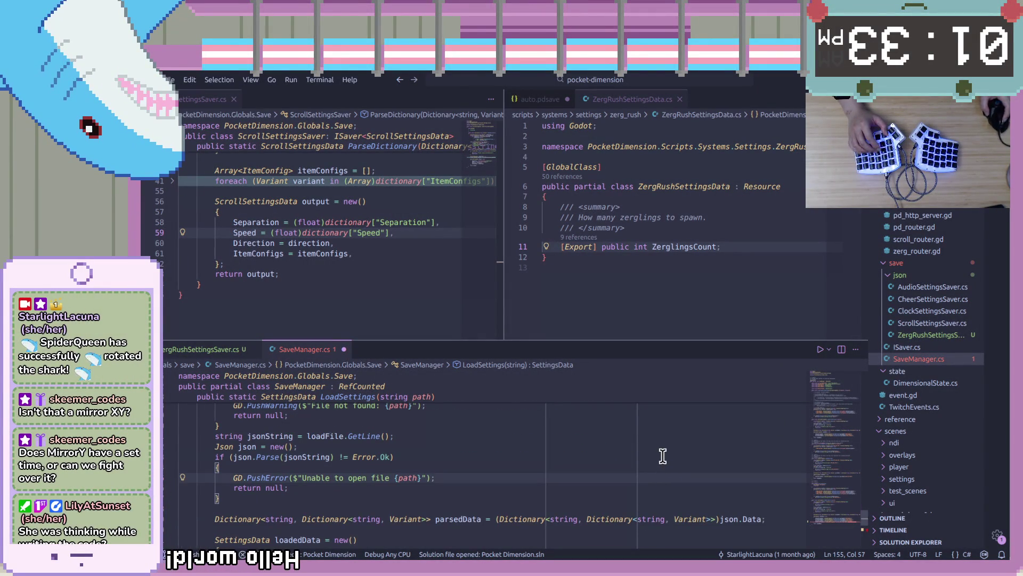
scroll(663, 456, "up", 2)
scroll(663, 456, "up", 5)
left_click(660, 488)
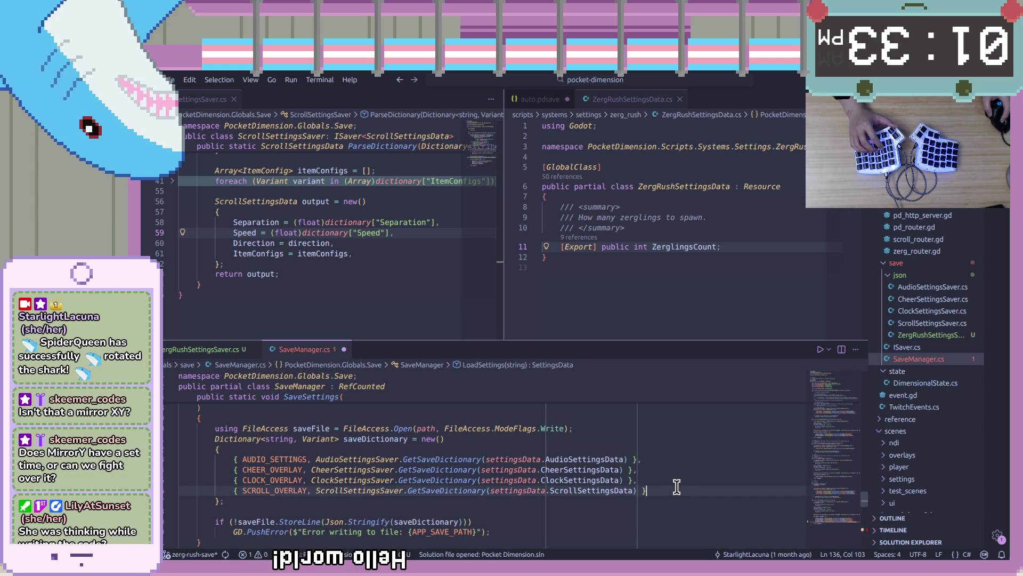
left_click(385, 490)
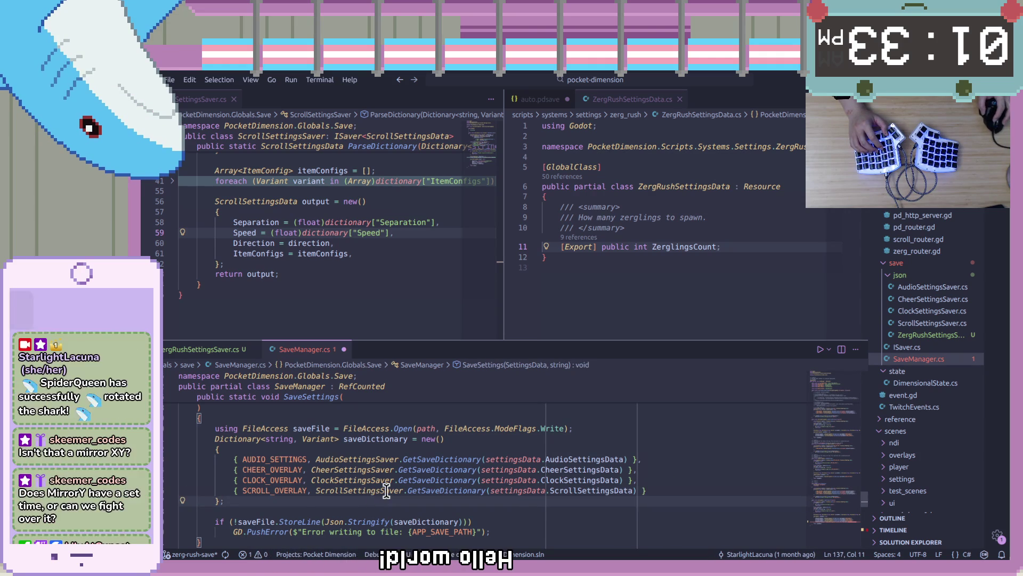
left_click(693, 485)
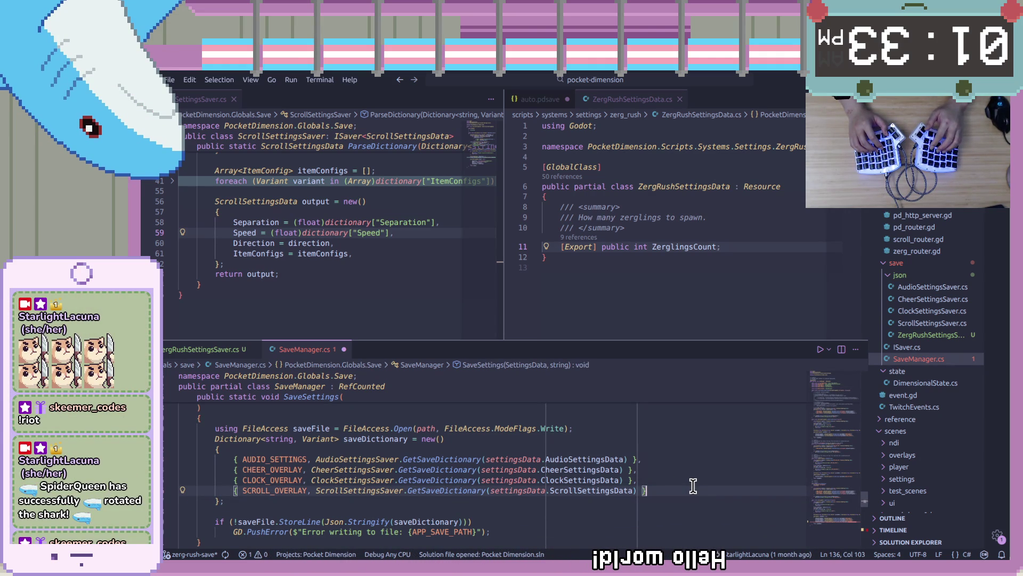
type(",")
key("Return")
type("{")
key("BackSpace")
type("ZER")
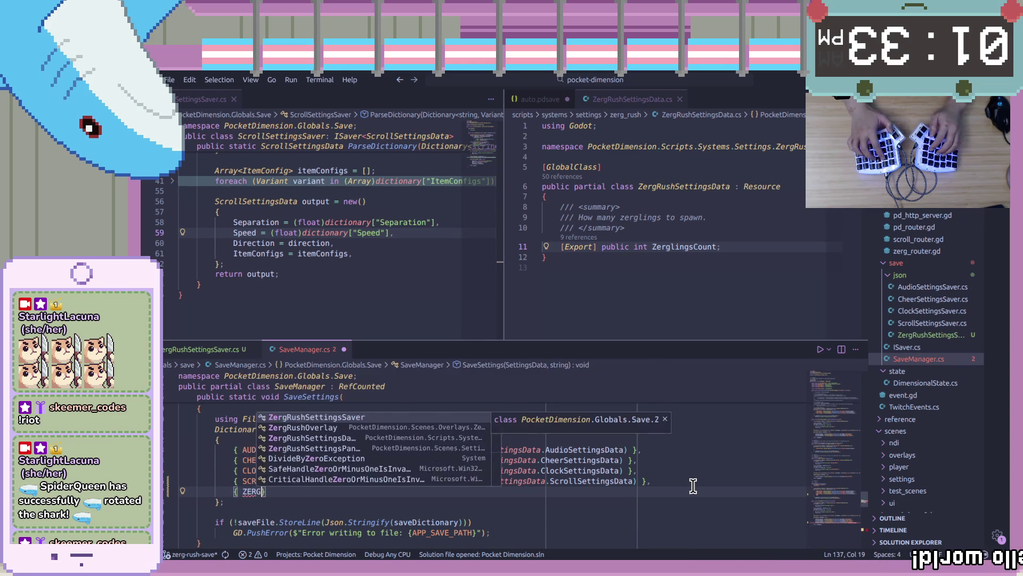
type("G")
type("_RI")
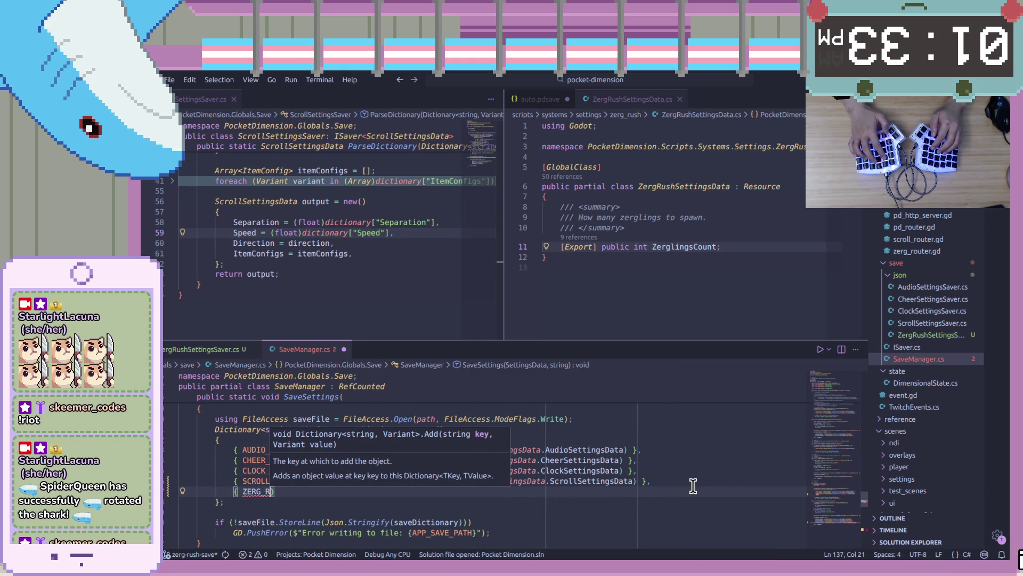
type("SH")
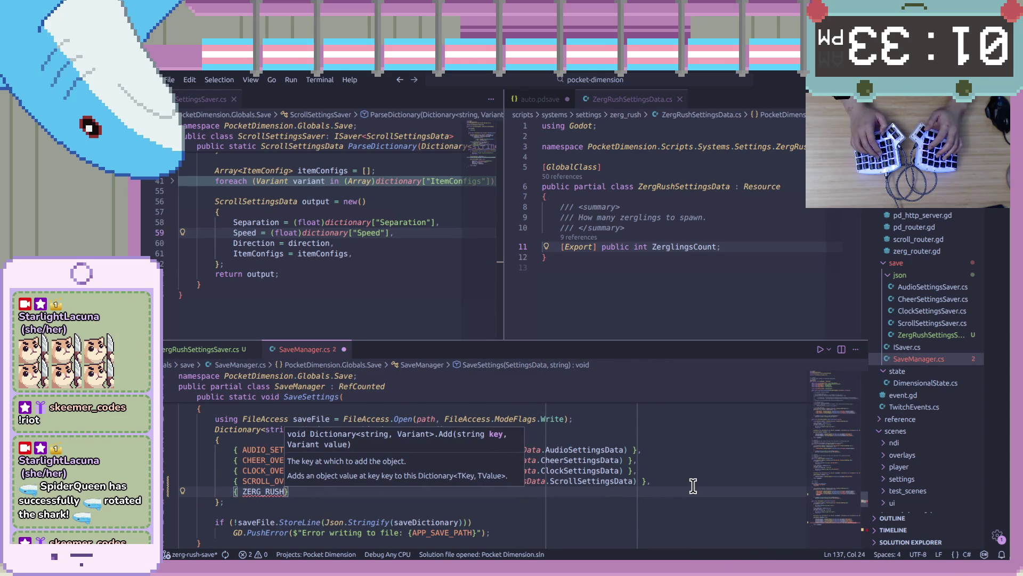
type("_SETTING")
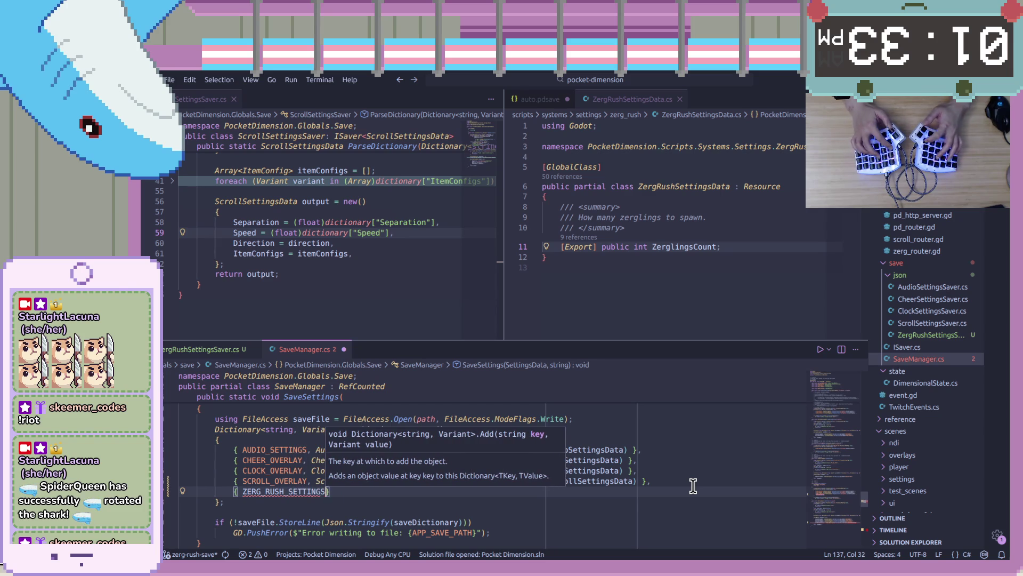
type("S")
key("BackSpace")
key("BackSpace")
key("BackSpace")
type("OVERLAY,")
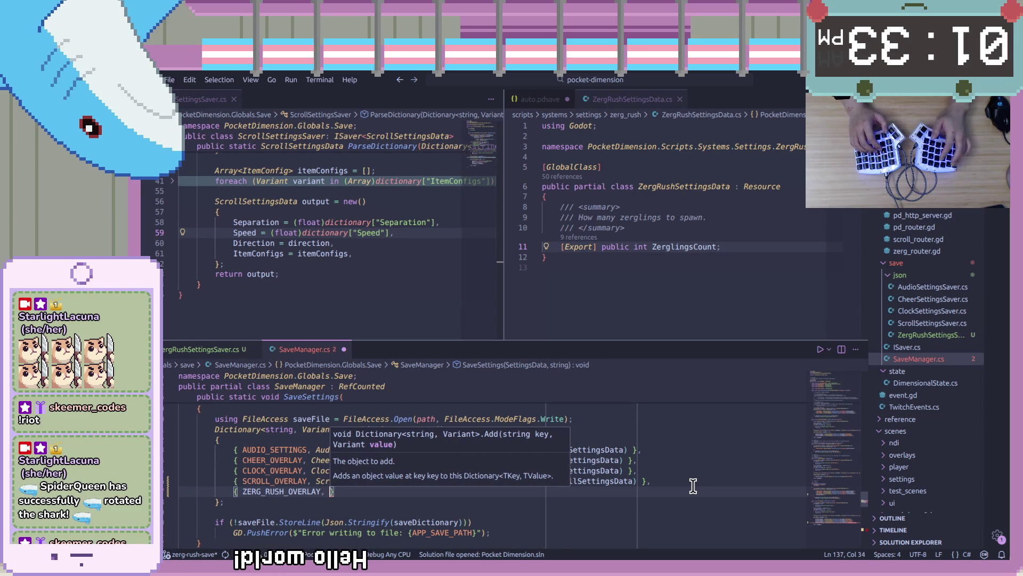
In LoadSettings, rename the key ZERG_RUSH_SETTINGS to ZERG_RUSH_OVERLAY.
scroll(620, 527, "down", 10)
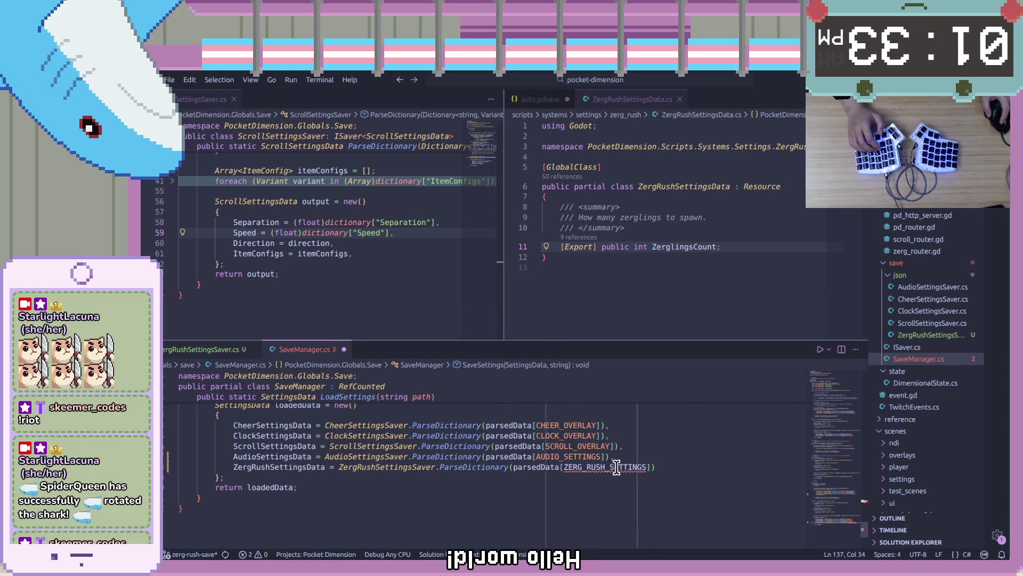
left_click_drag(610, 467, 646, 467)
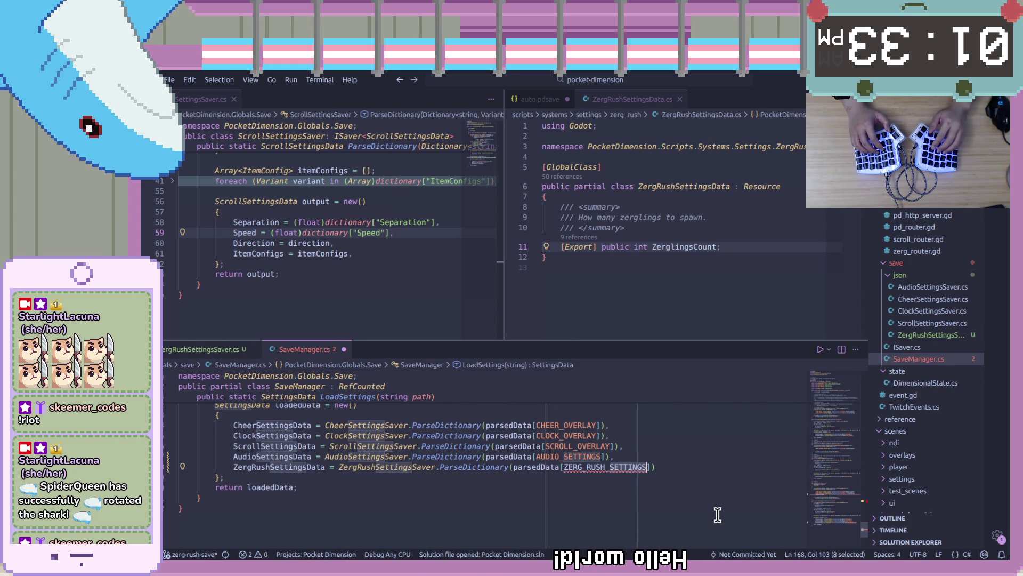
type("OVERLAY")
key("End")
Complete the save entry with ZergRushSettingsSaver.GetSaveDictionary(settingsData.ZergRushSettingsData).
scroll(832, 509, "up", 5)
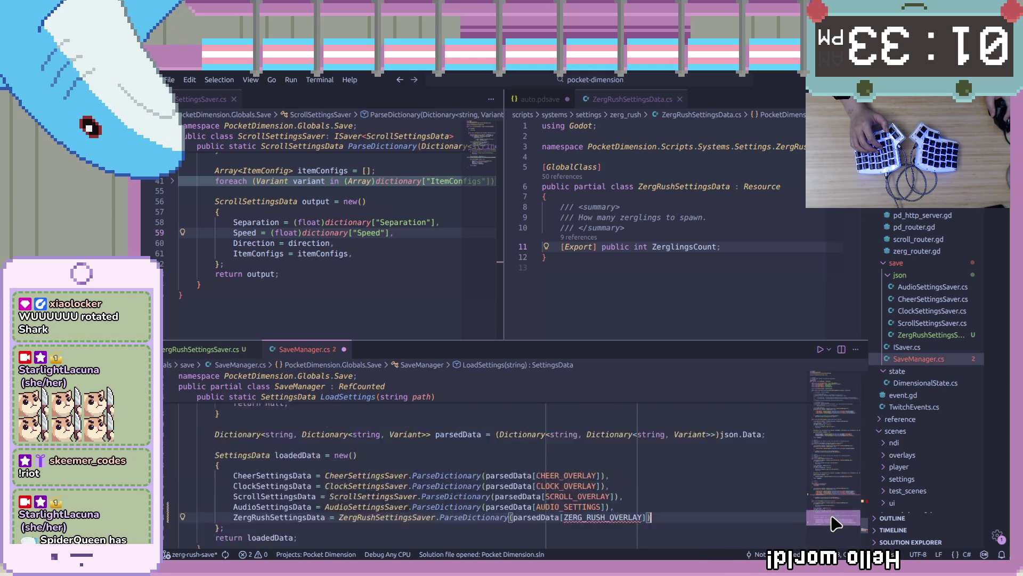
left_click(332, 492)
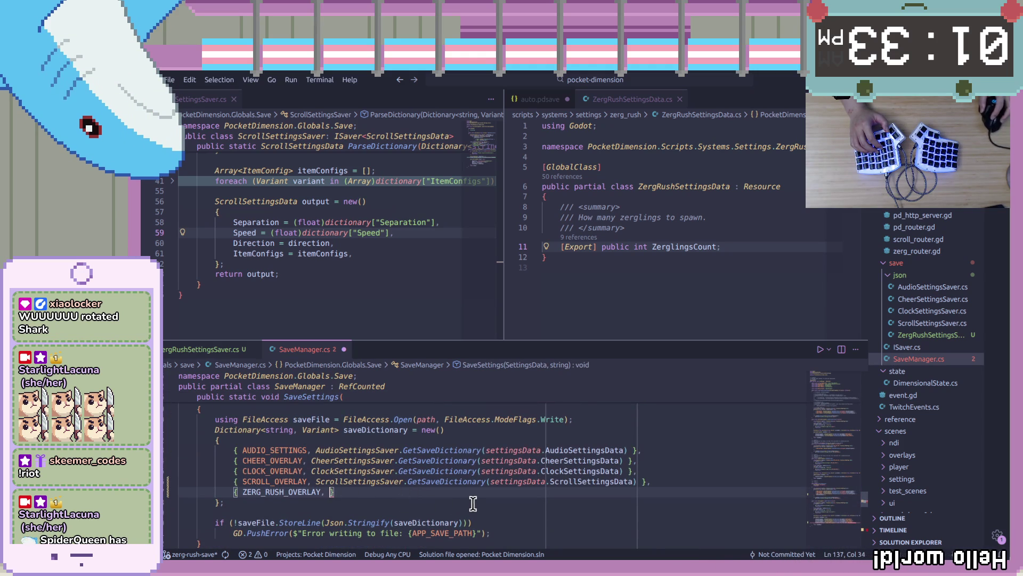
type("zE")
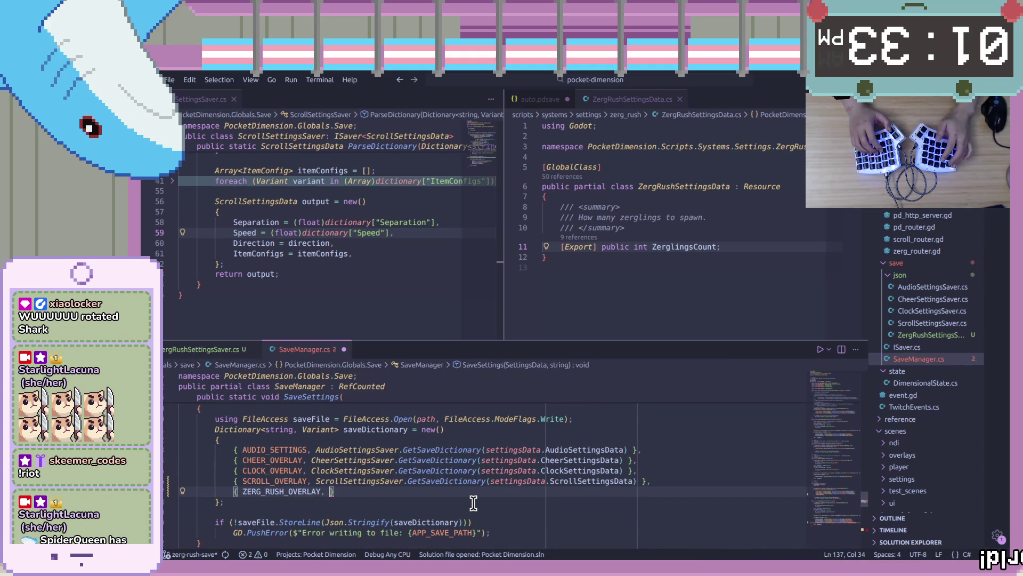
key("BackSpace")
key("BackSpace")
type("ZergRu")
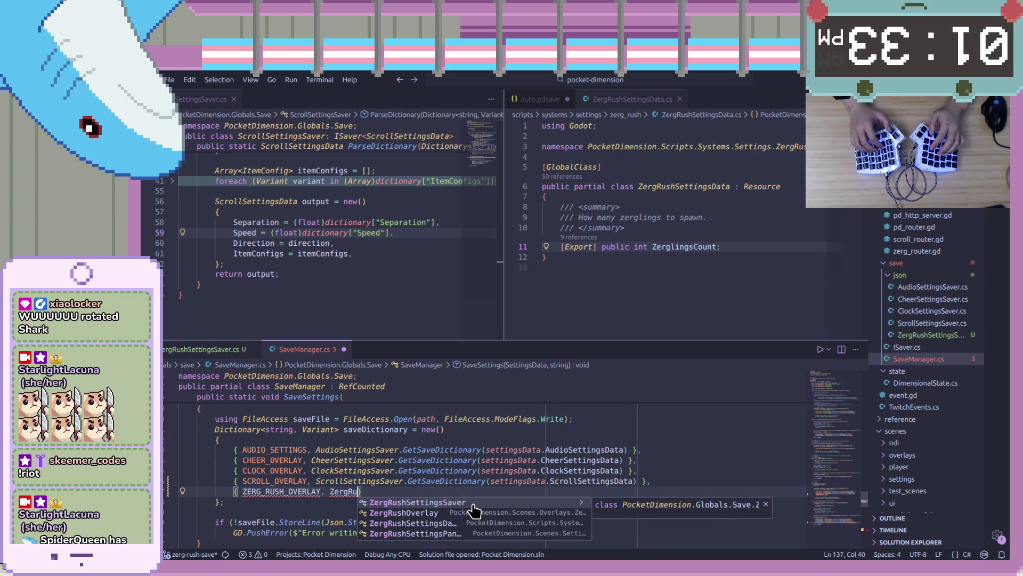
key("Tab")
type(".GetSave")
key("Tab")
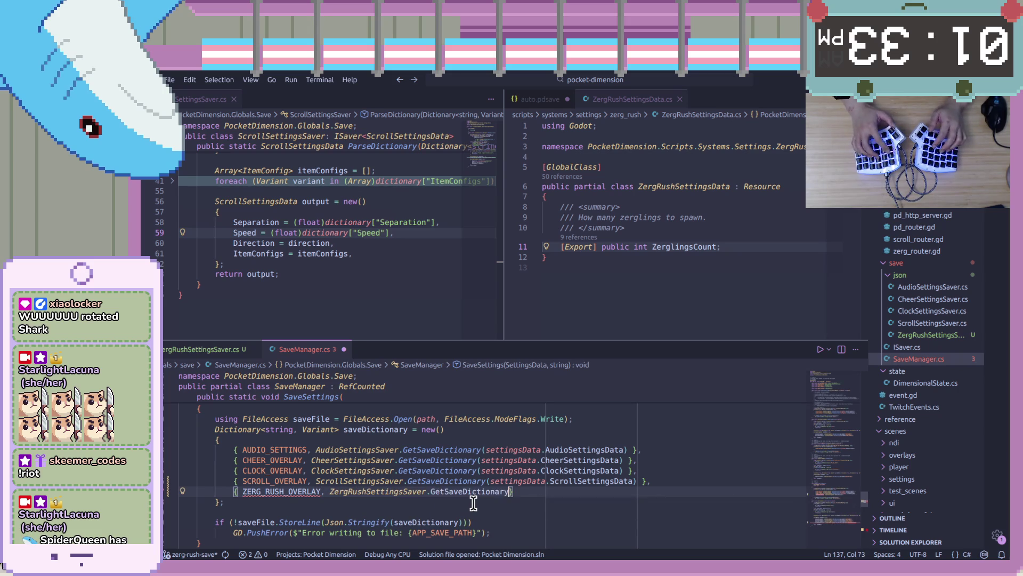
type("settingsDa)")
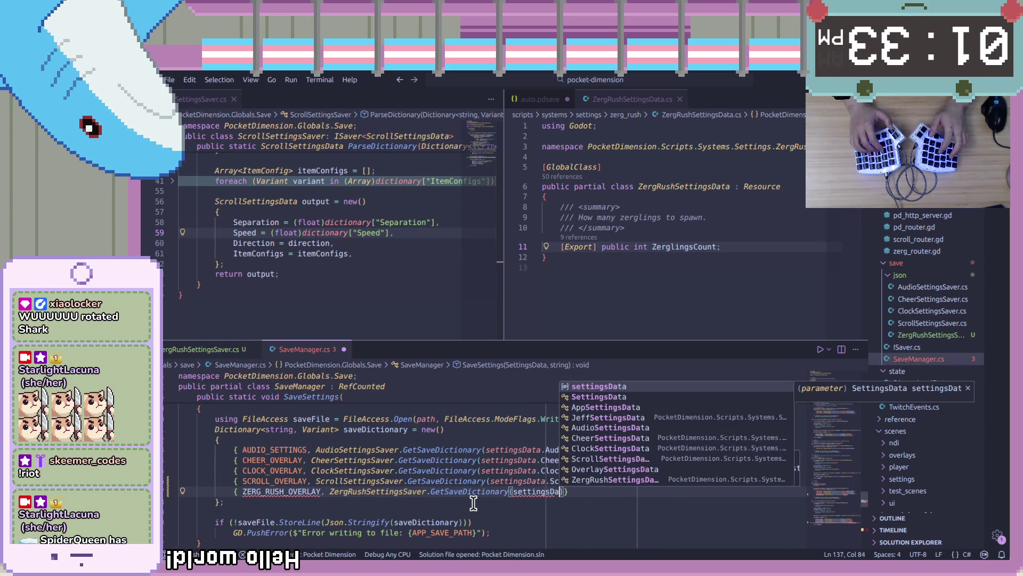
key("Tab")
type(".")
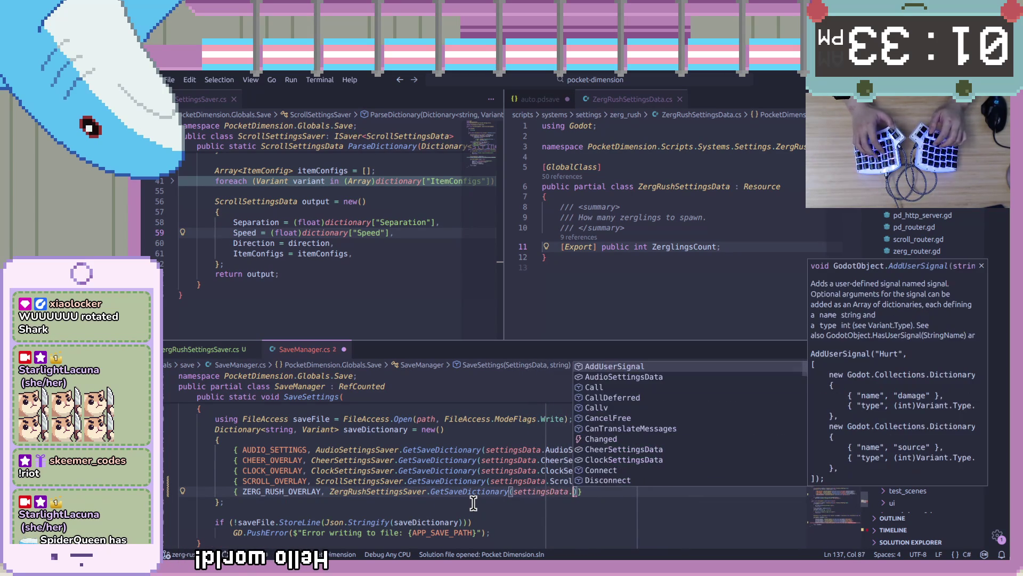
type("Zerg")
key("Tab")
type(")")
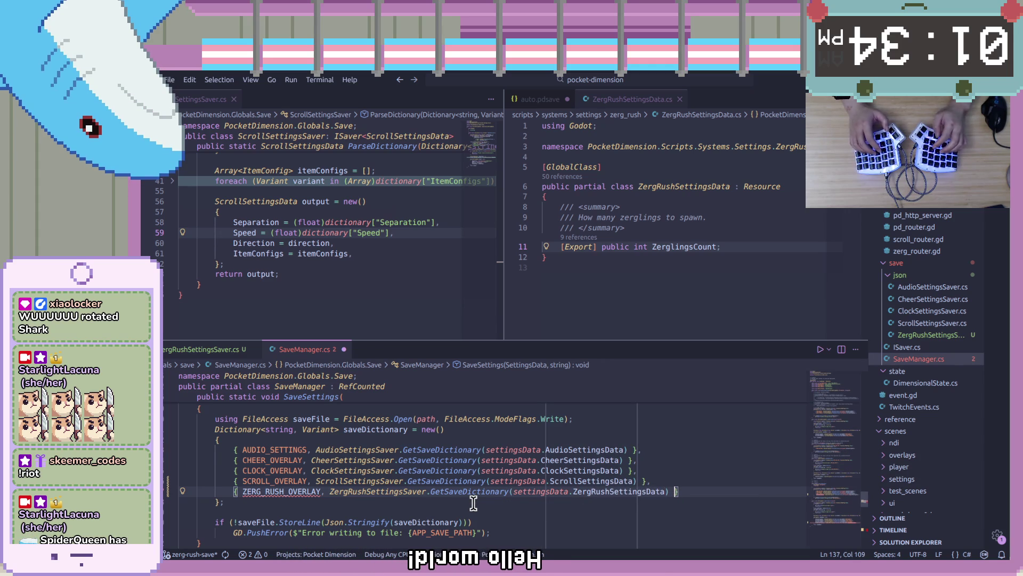
scroll(464, 485, "up", 10)
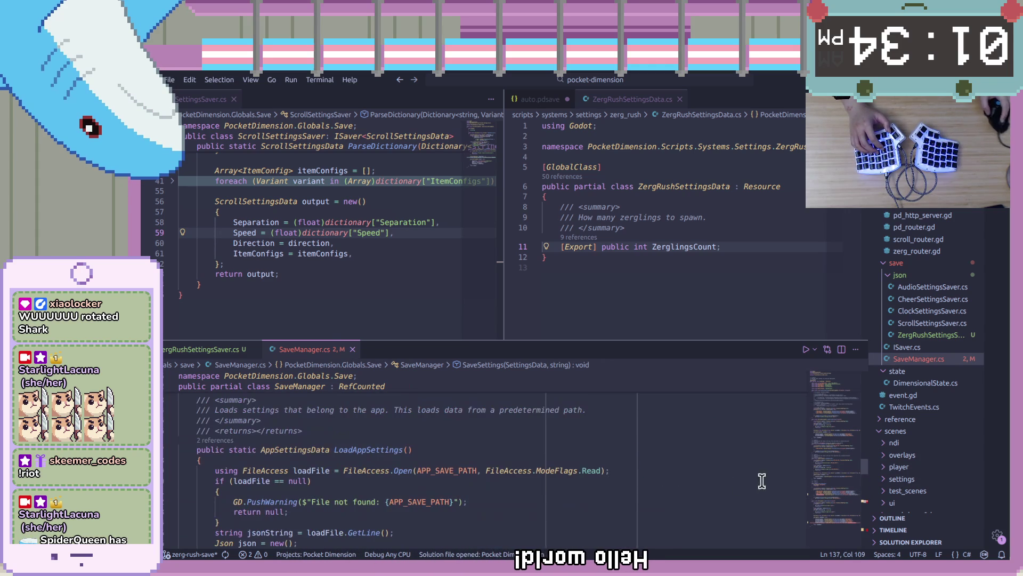
Declare const string ZERG_RUSH_OVERLAY = "ZergRushOverlay"; below AUDIO_SETTINGS and save the file.
scroll(834, 411, "up", 5)
left_click(621, 474)
key("Return")
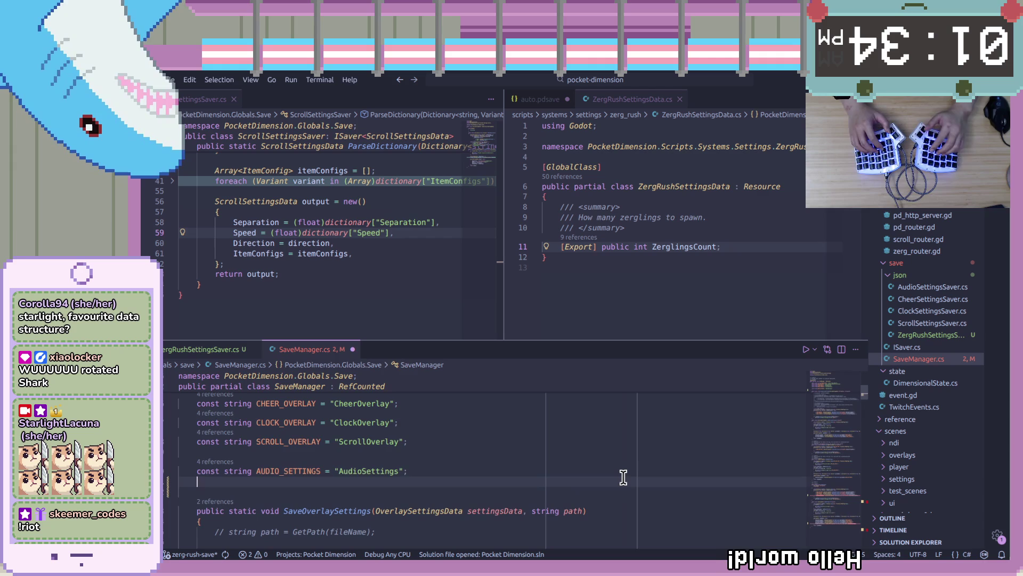
type("c")
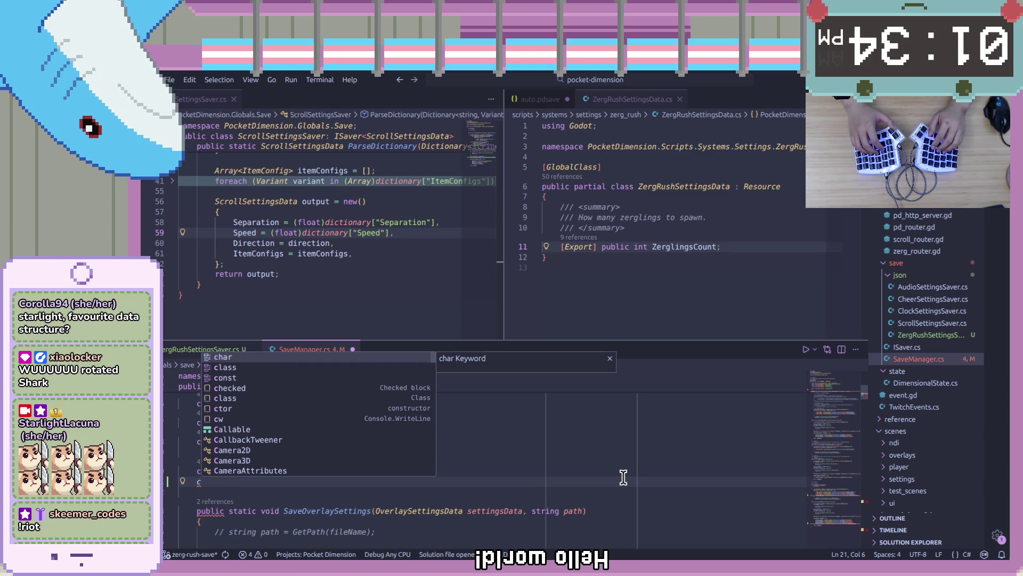
key("Escape")
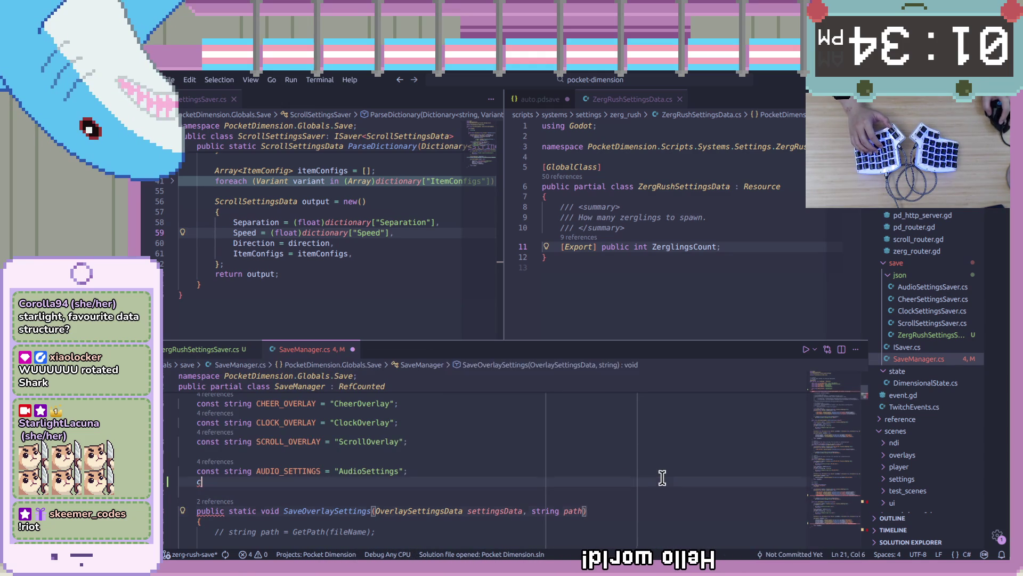
type("o")
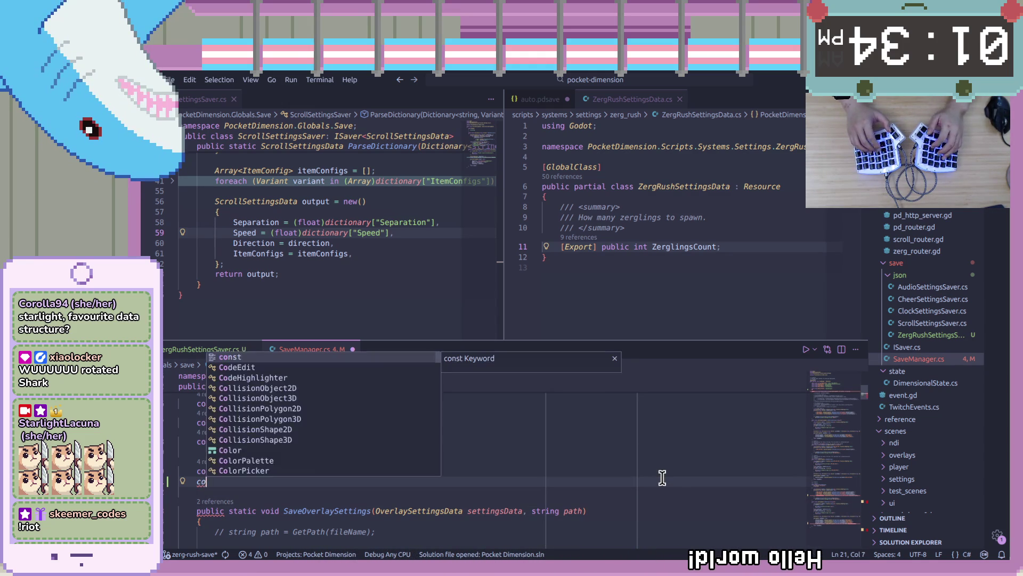
type("nst ")
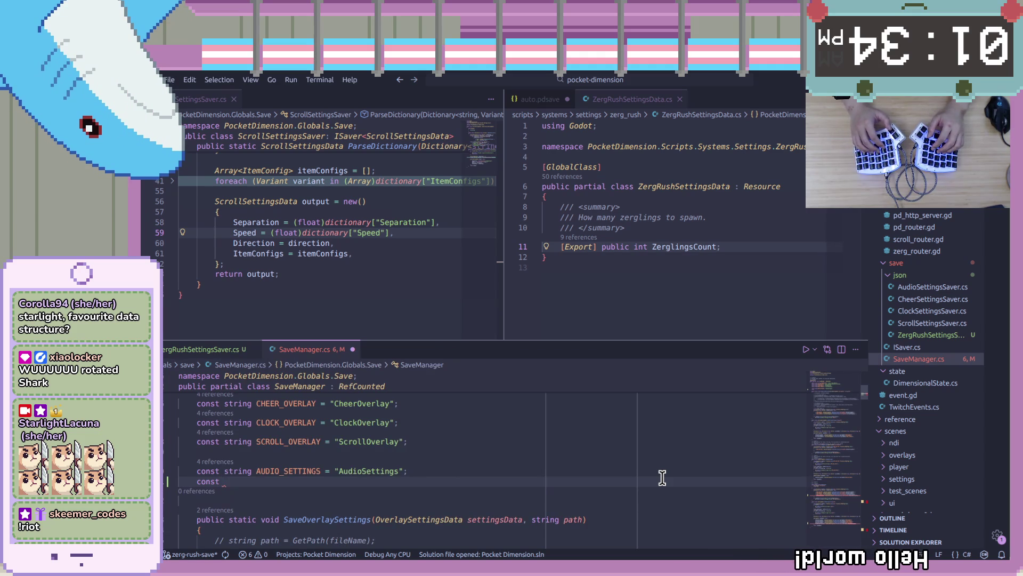
type("st")
key("BackSpace")
key("BackSpace")
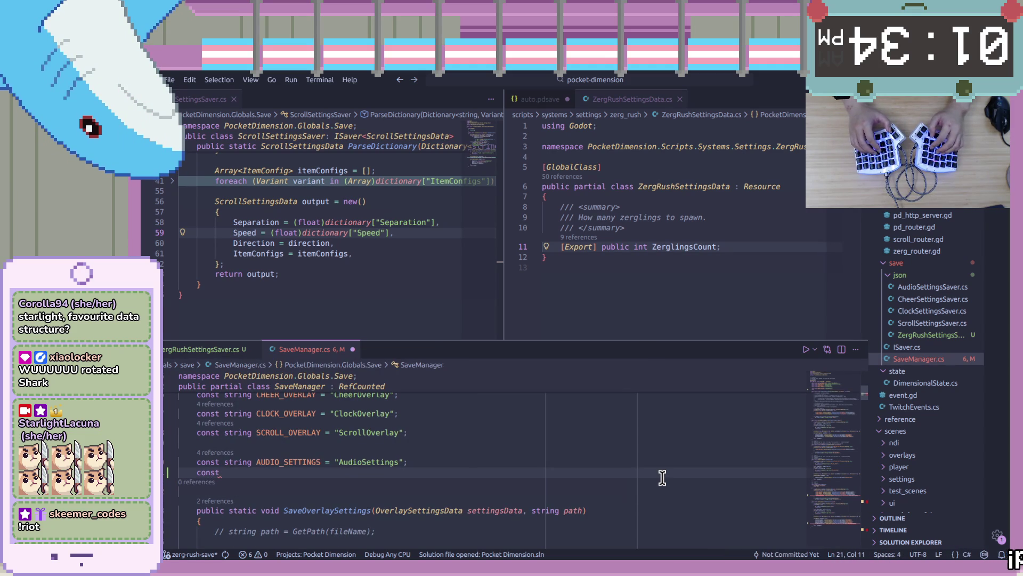
type("string S")
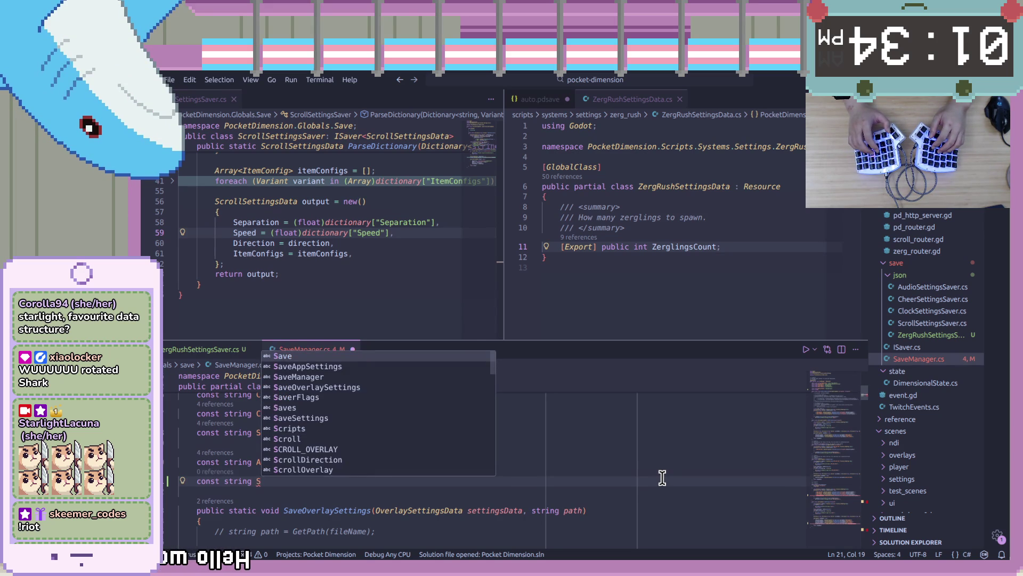
key("BackSpace")
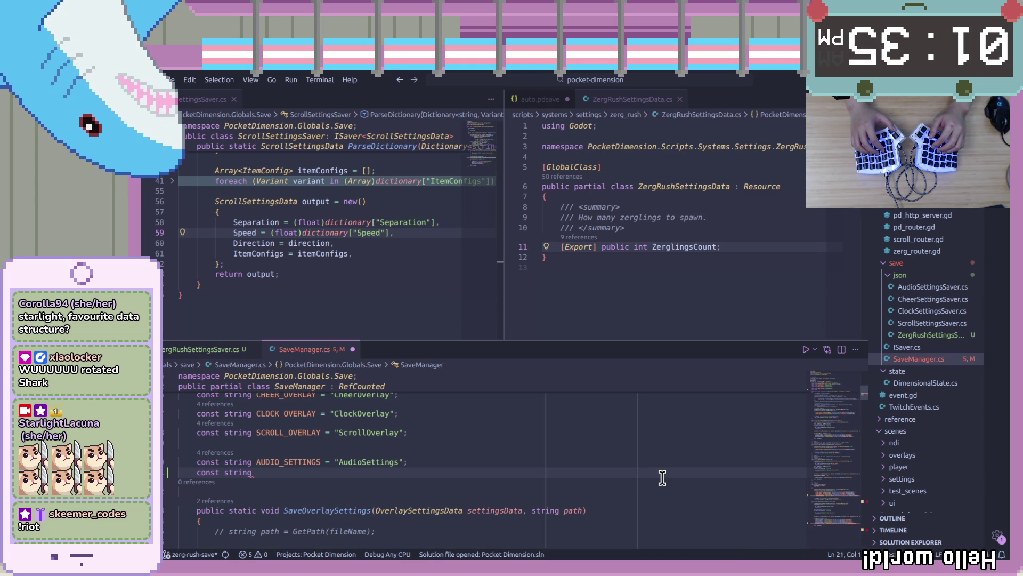
key("ctrl+space")
key("Escape")
type("ZERG_RUSH_OVERLAY = \"ZER")
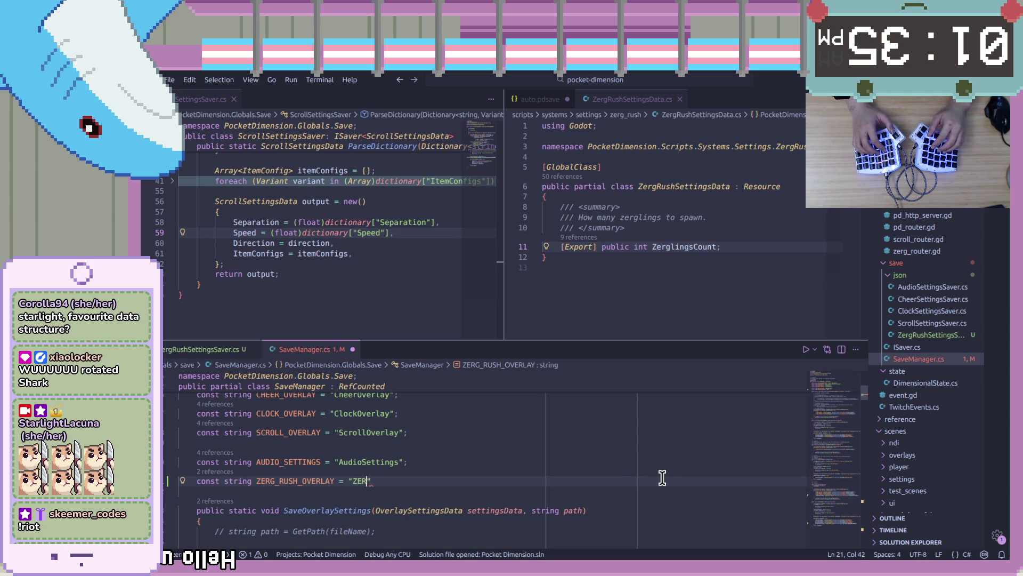
key("BackSpace")
key("BackSpace")
type("ergRush")
key("BackSpace")
type("Overlay\";")
key("ctrl+s")
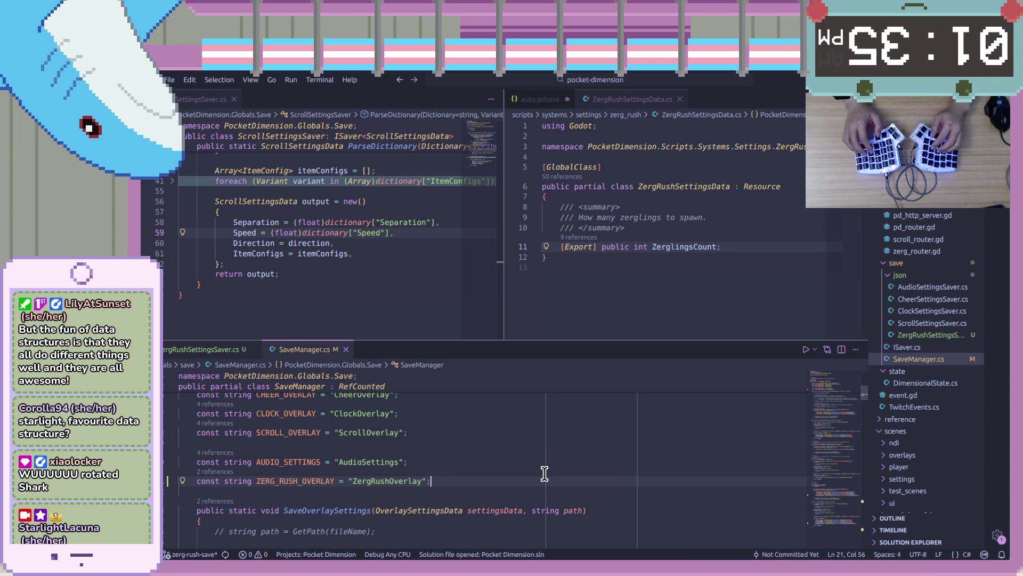
Move the ZERG_RUSH_OVERLAY constant line up to sit directly under SCROLL_OVERLAY.
key("shift+Up")
key("ctrl+c")
key("BackSpace")
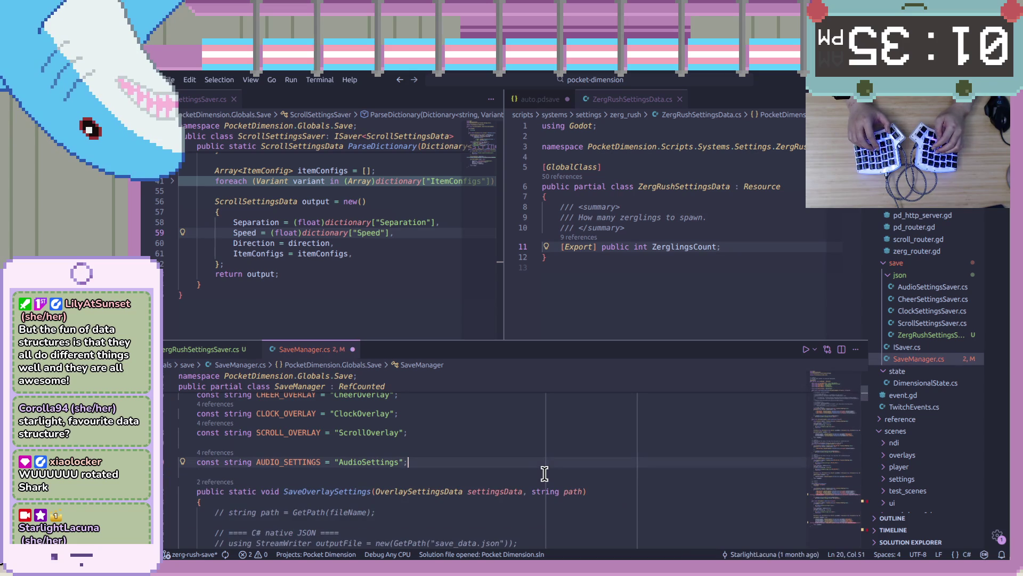
key("Up")
key("Up")
key("Return")
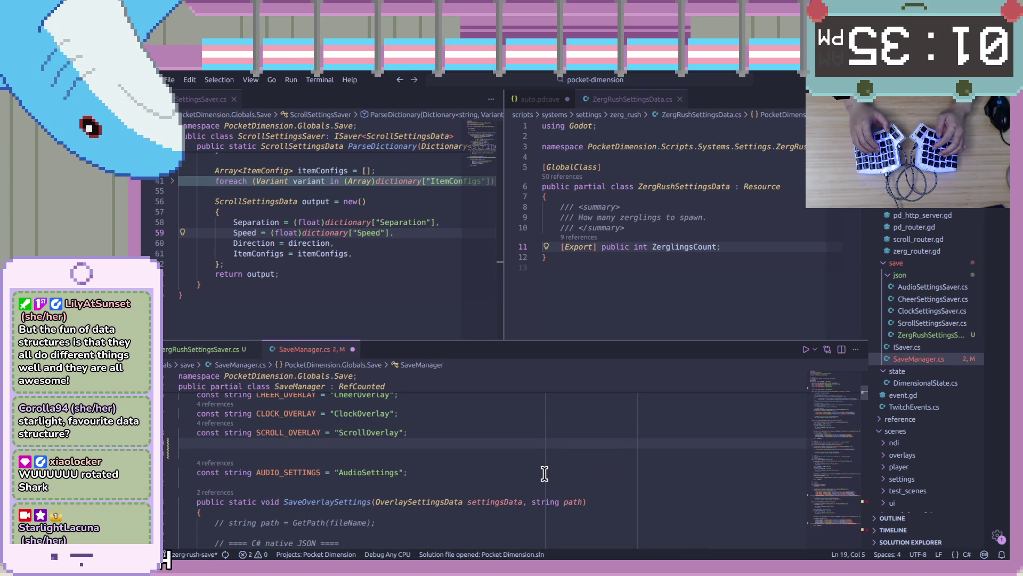
key("ctrl+v")
key("Up")
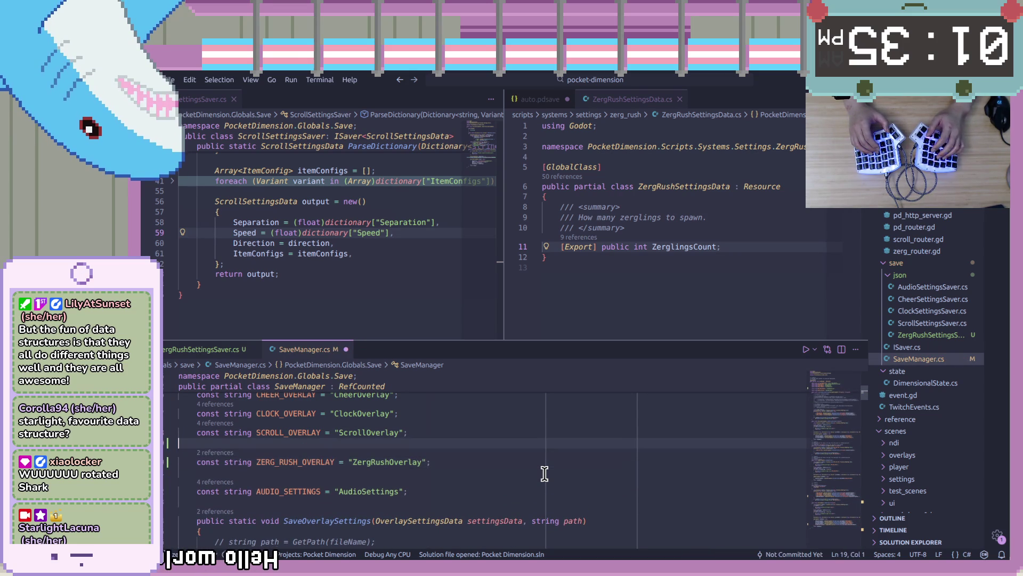
key("BackSpace")
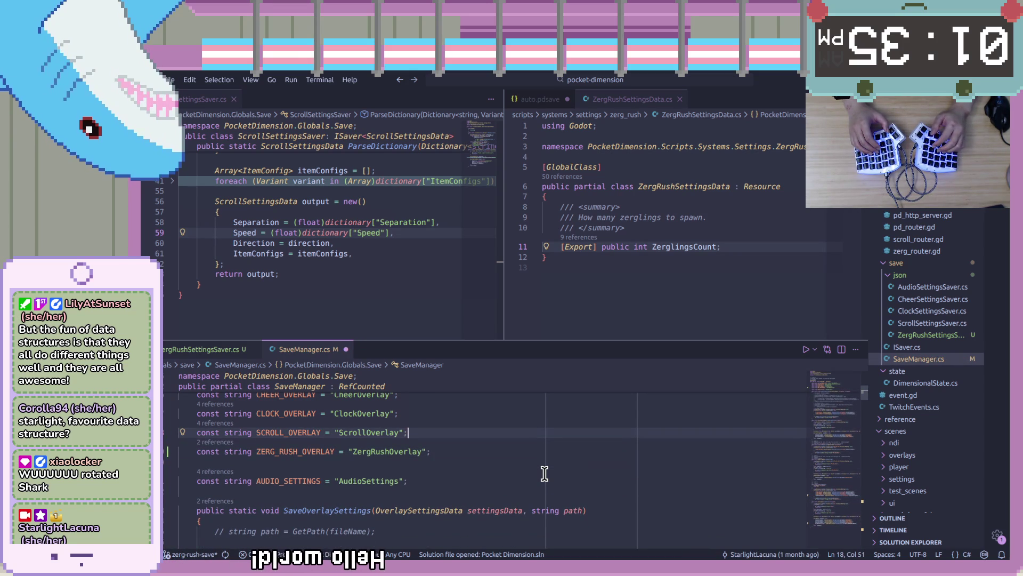
key("Down")
key("End")
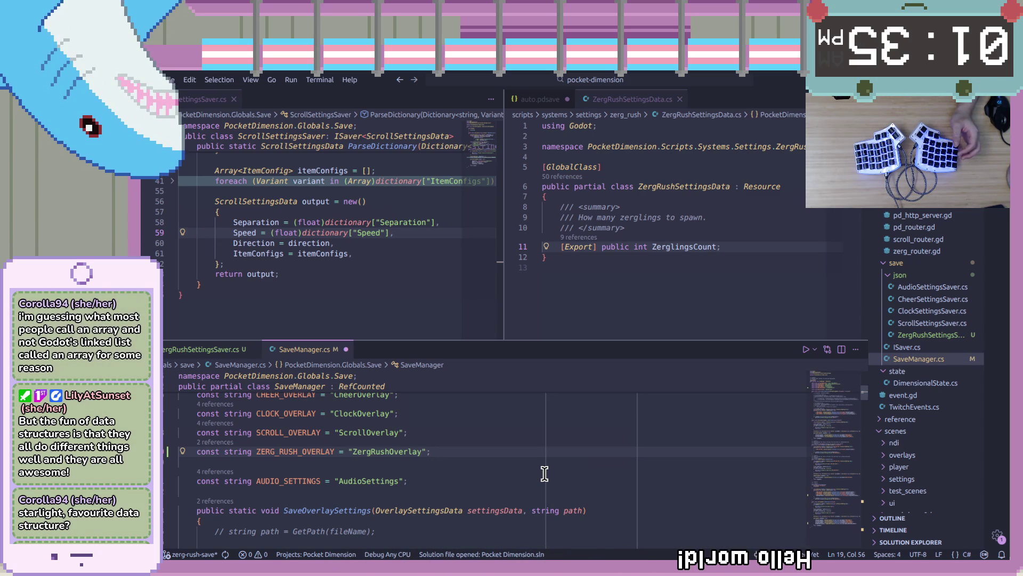
key("Down")
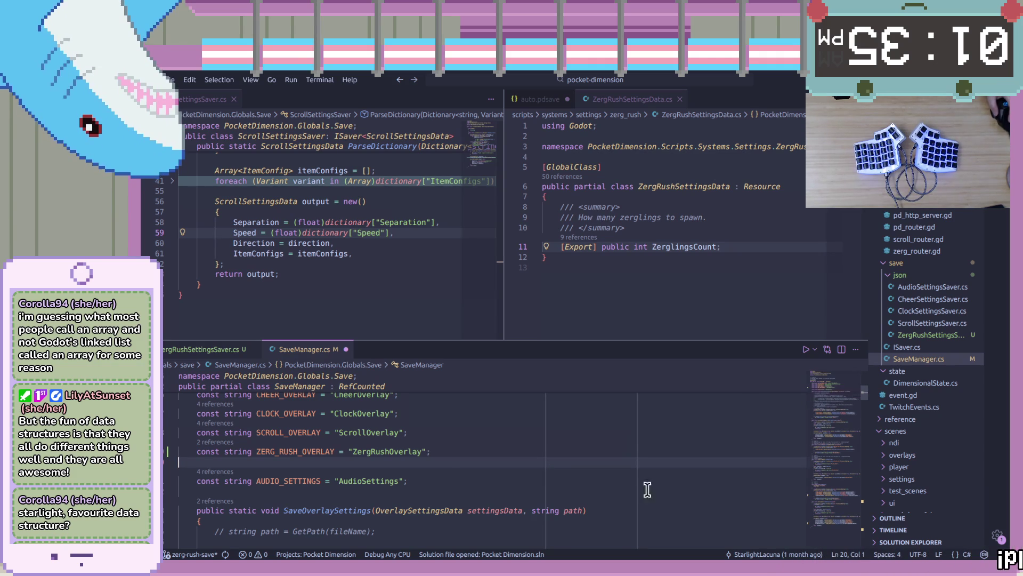
Scroll SaveManager.cs down toward SaveOverlaySettings.
scroll(682, 471, "down", 5)
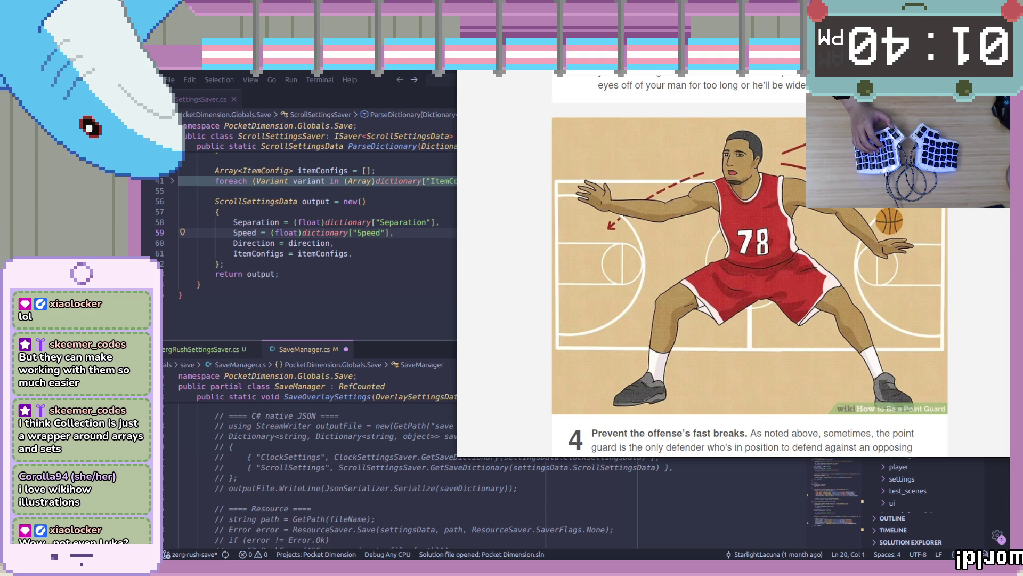
Scroll further down the wikiHow point guard article.
scroll(733, 267, "up", 1)
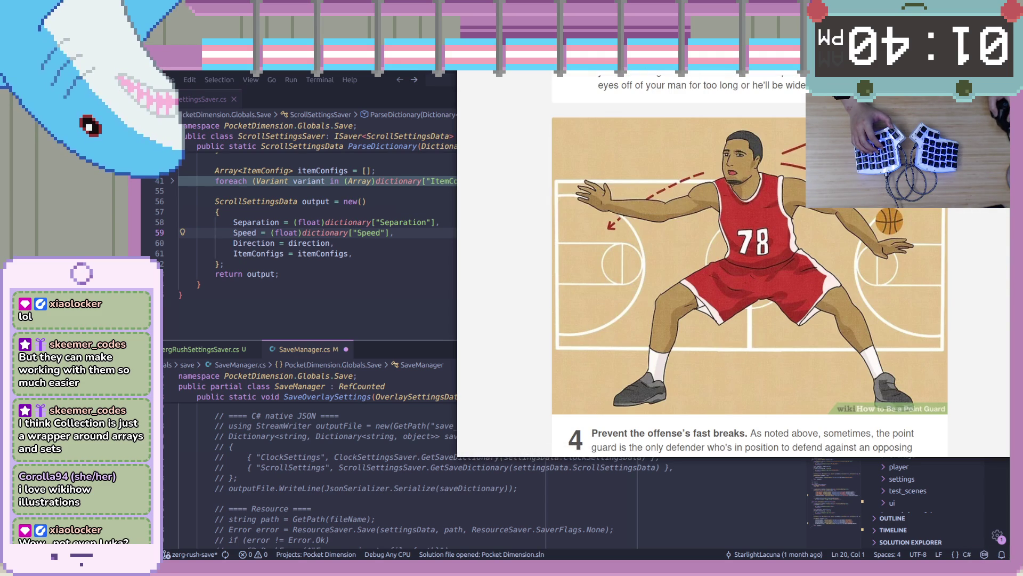
scroll(733, 267, "down", 10)
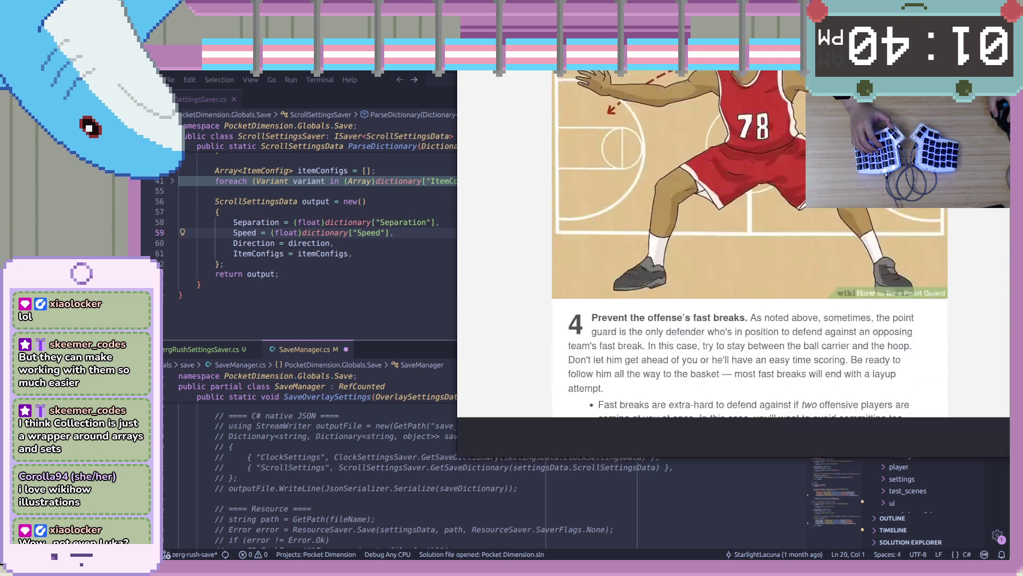
scroll(733, 267, "down", 3)
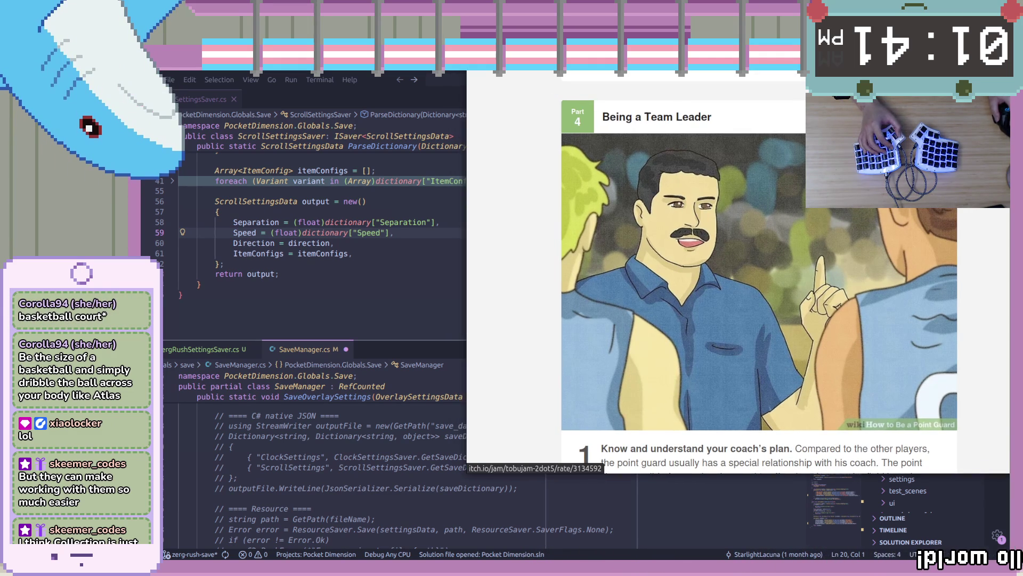
Tile the LibreWolf window into a narrow right column, then minimize it to reveal VS Code.
key("super+Return")
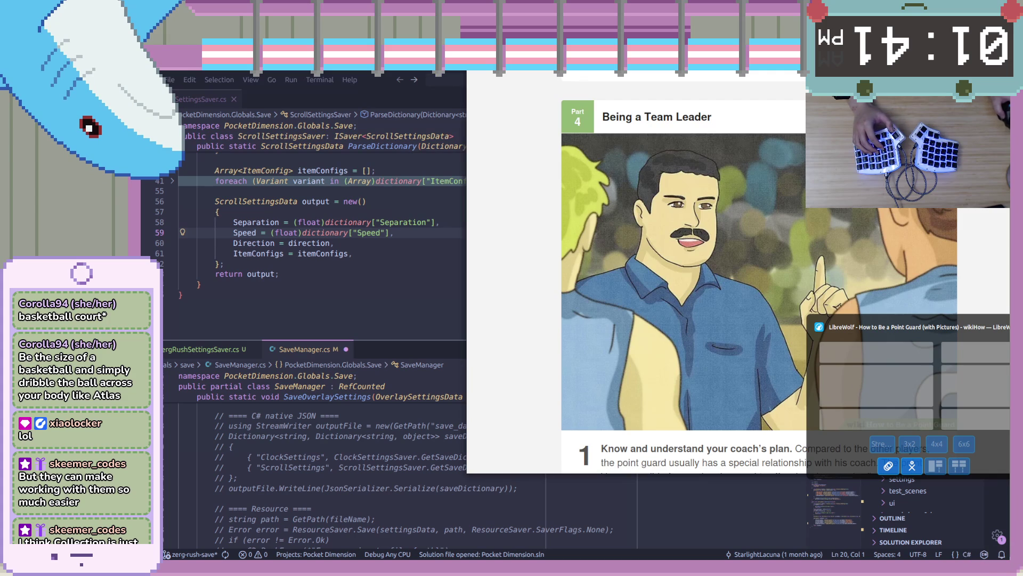
key("Return")
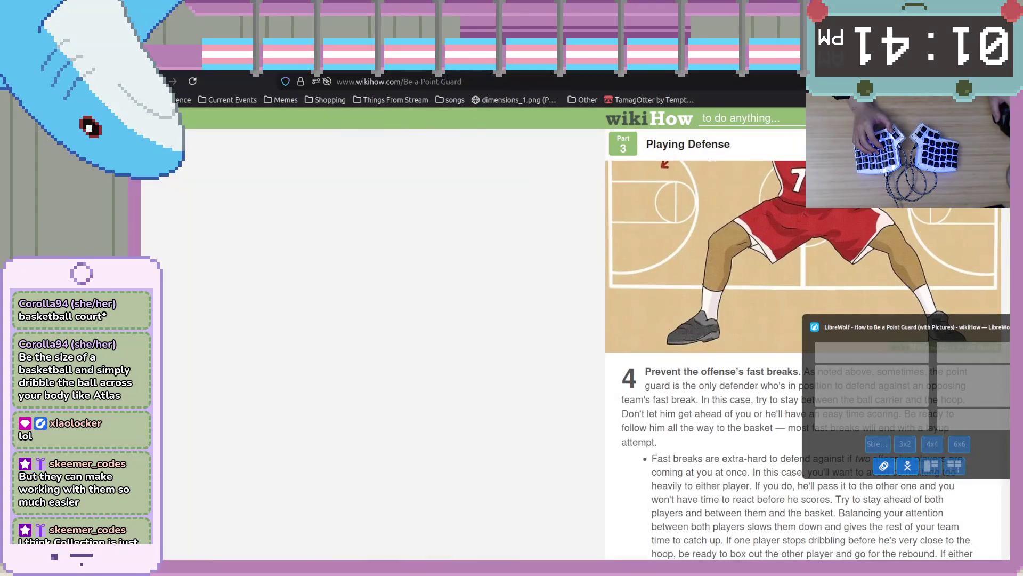
key("Return")
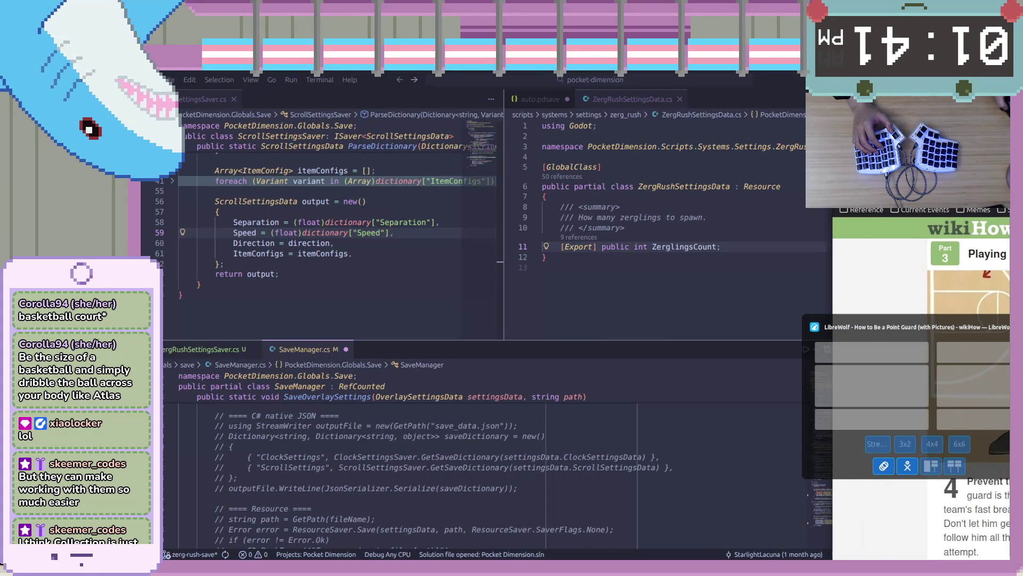
key("Escape")
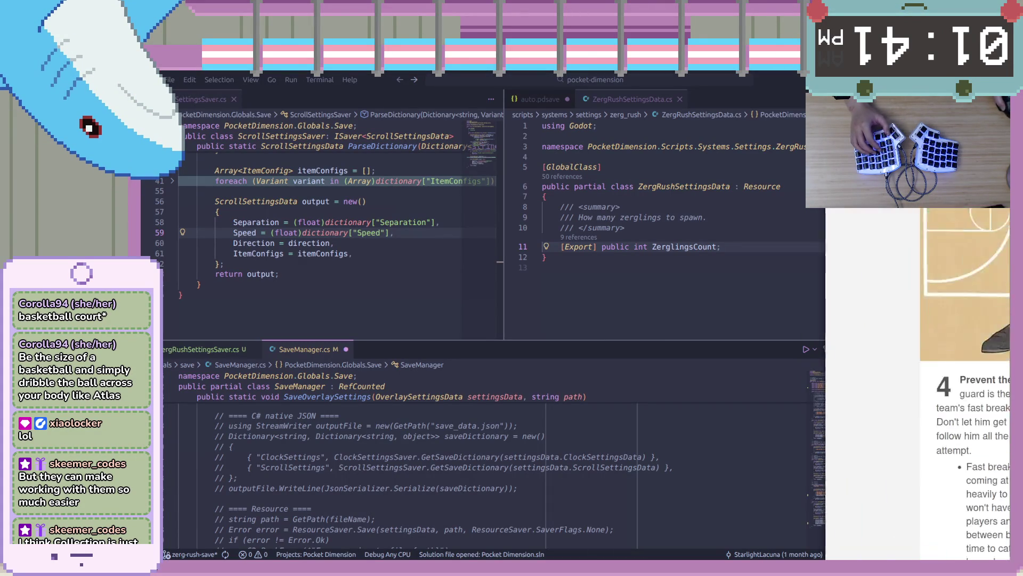
key("super+Up")
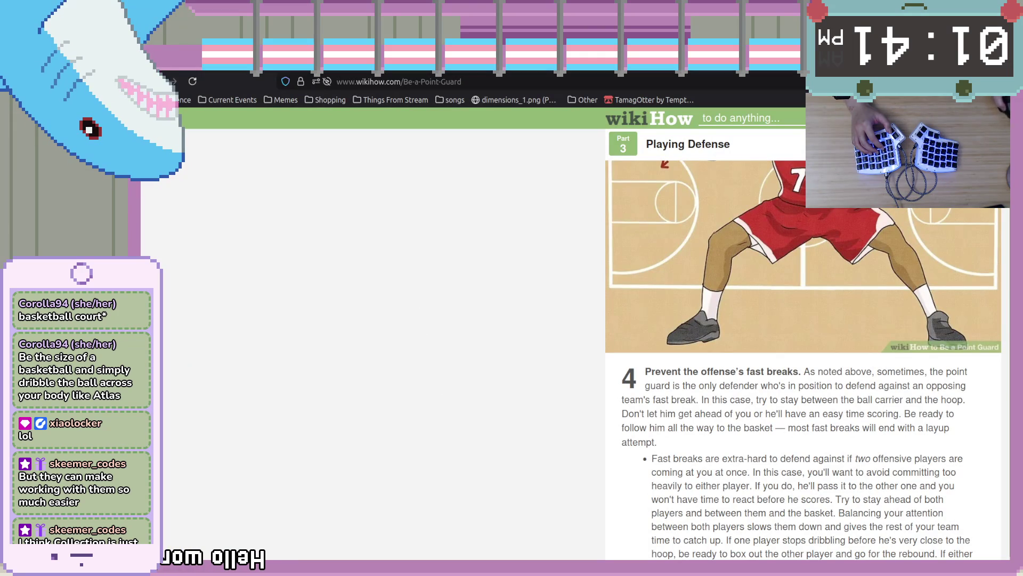
key("super+Down")
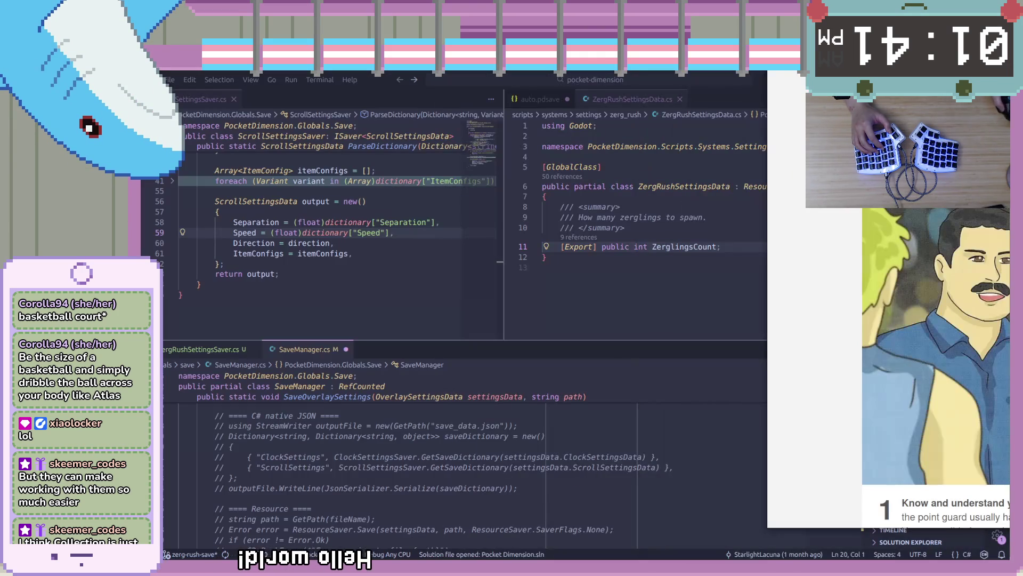
scroll(936, 368, "down", 10)
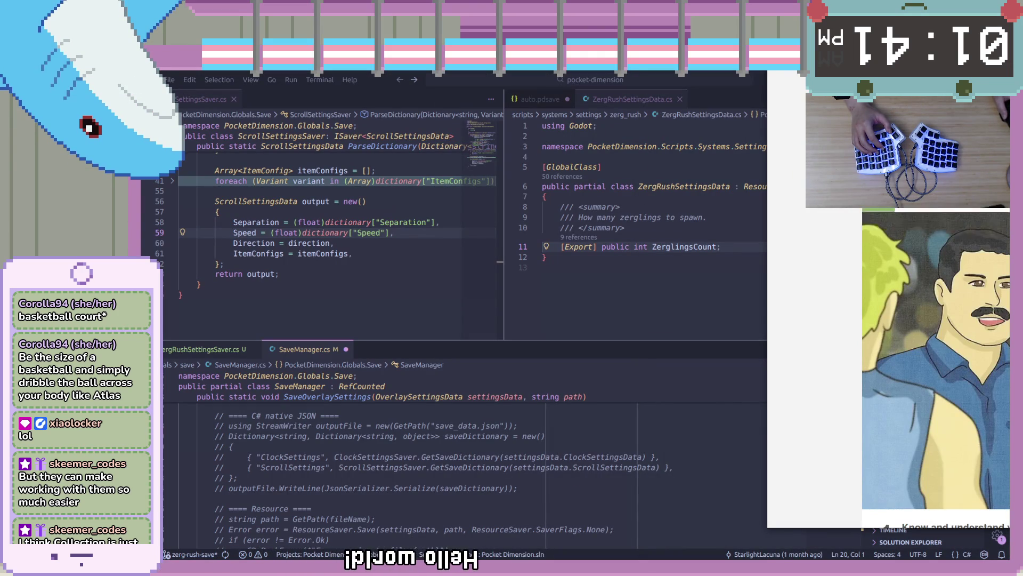
key("super+Down")
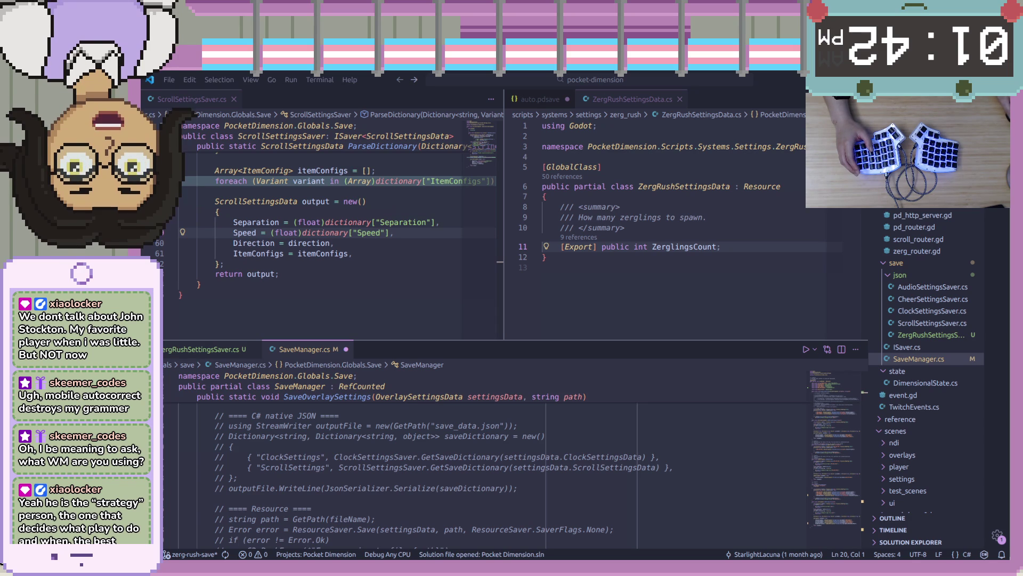
Place the caret at the closing brace of ZergRushSettingsData.cs, then switch to workspace 2 and back.
left_click(612, 247)
left_click(617, 278)
scroll(522, 403, "down", 5)
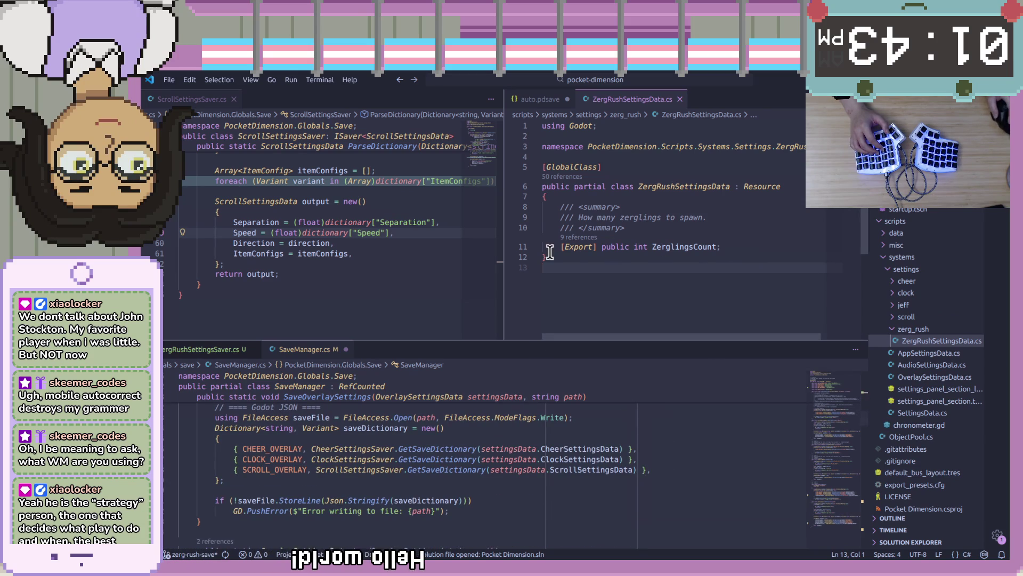
left_click(577, 258)
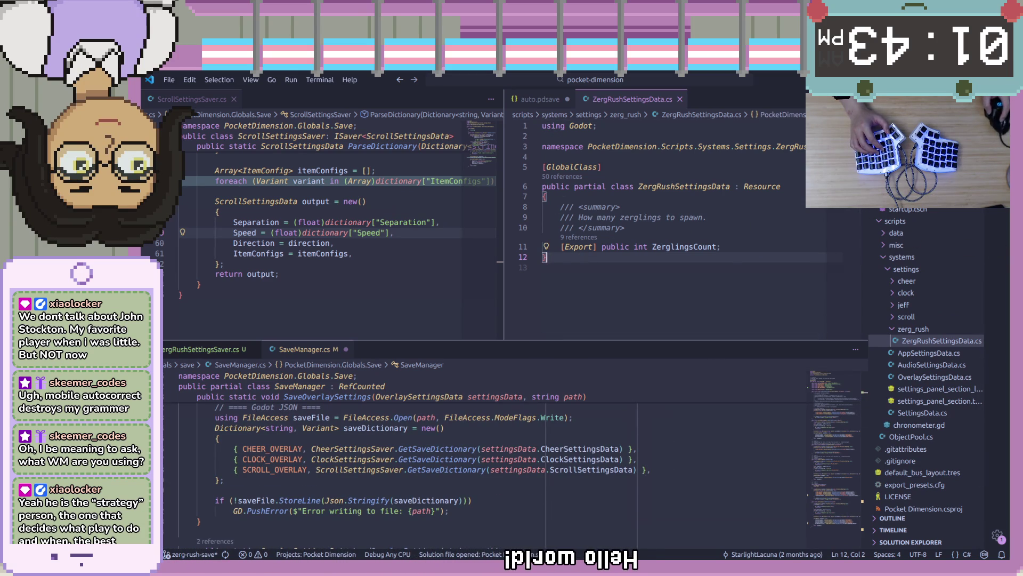
key("super+2")
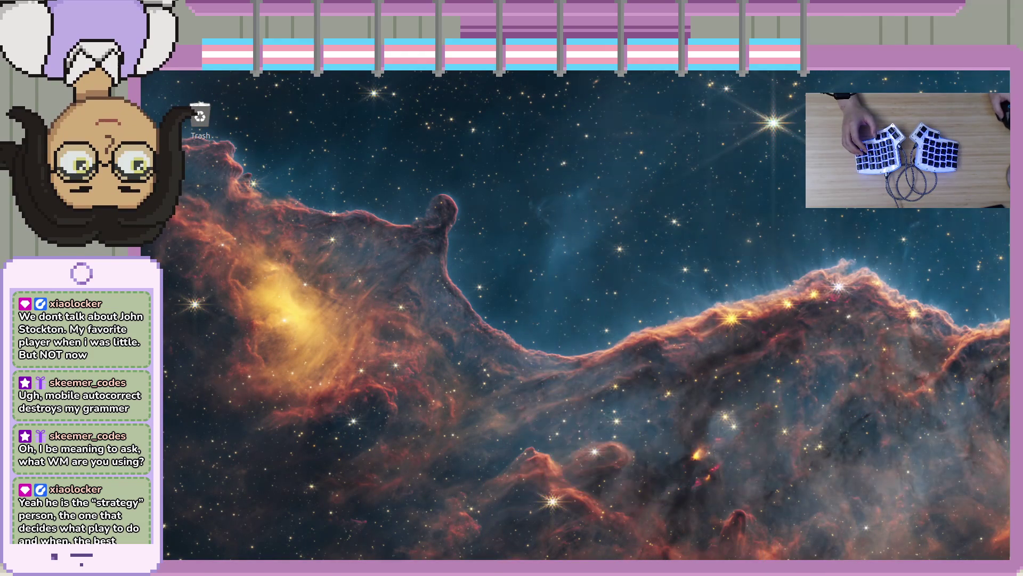
key("super+1")
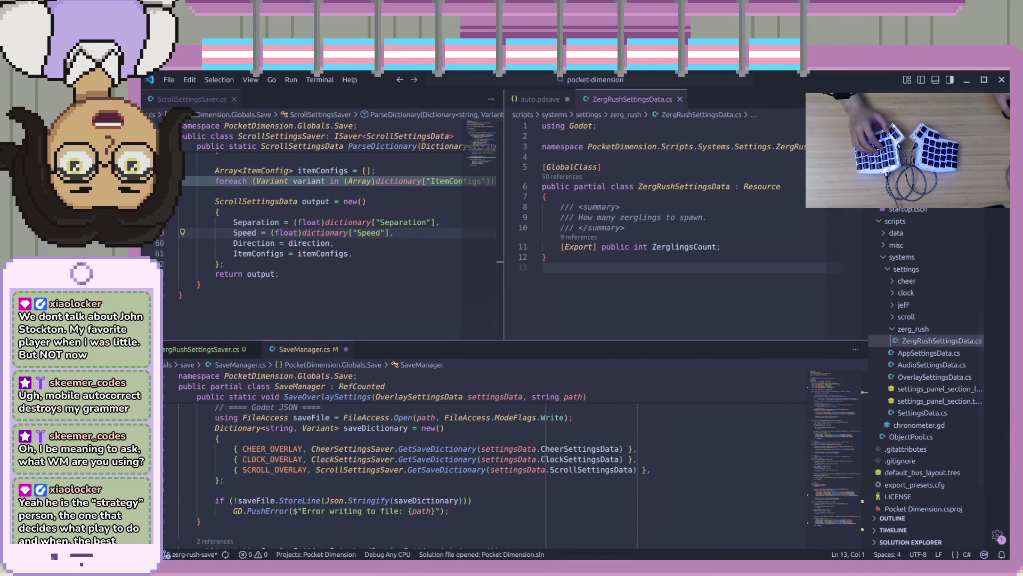
Bring up Godot and build and run the Pocket Dimension project with F5.
key("super+3")
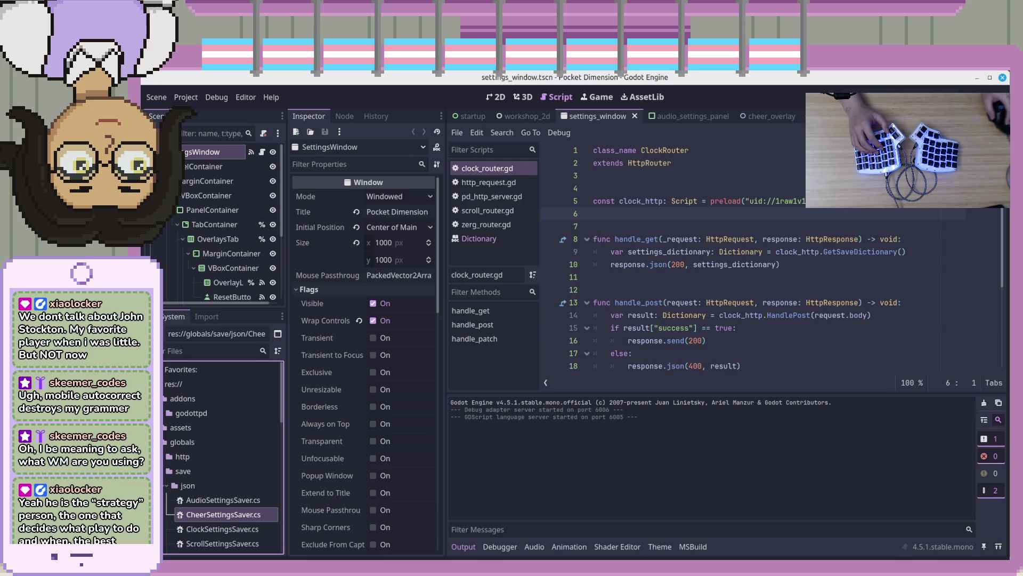
key("super+1")
key("super+3")
key("F5")
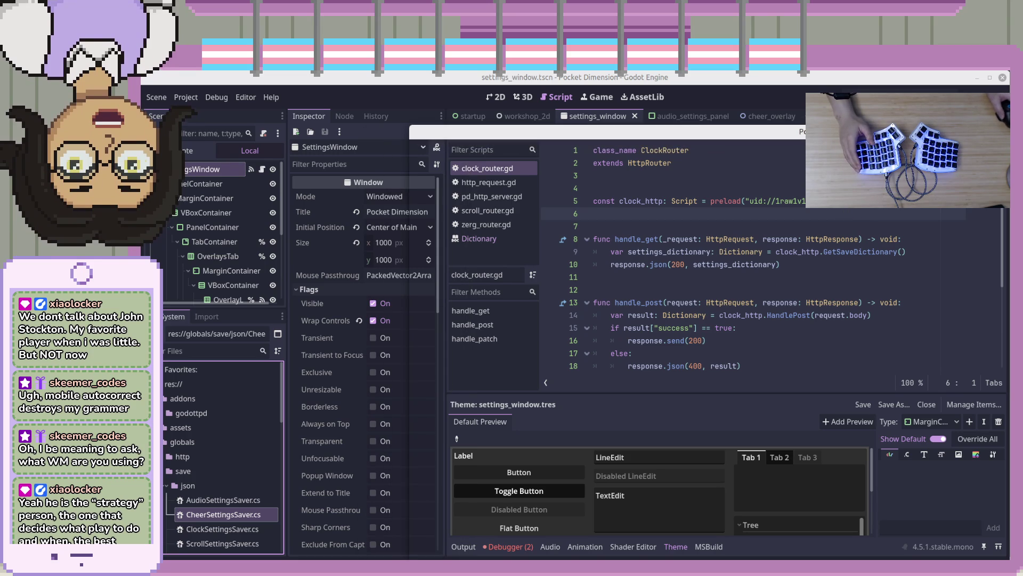
Inspect the first runtime error in the Debugger's Errors list, then return to VS Code.
left_click(524, 547)
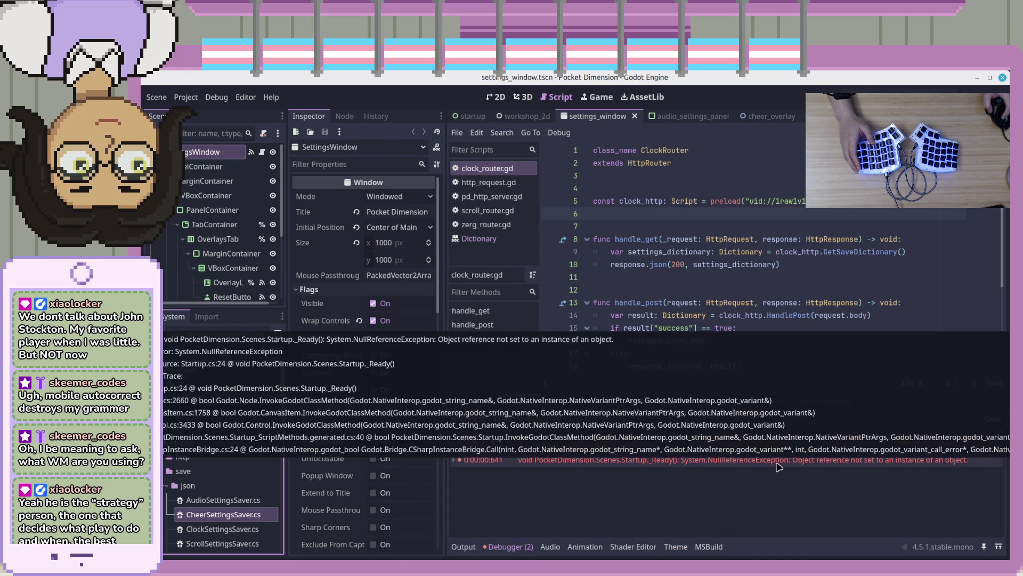
left_click(611, 452)
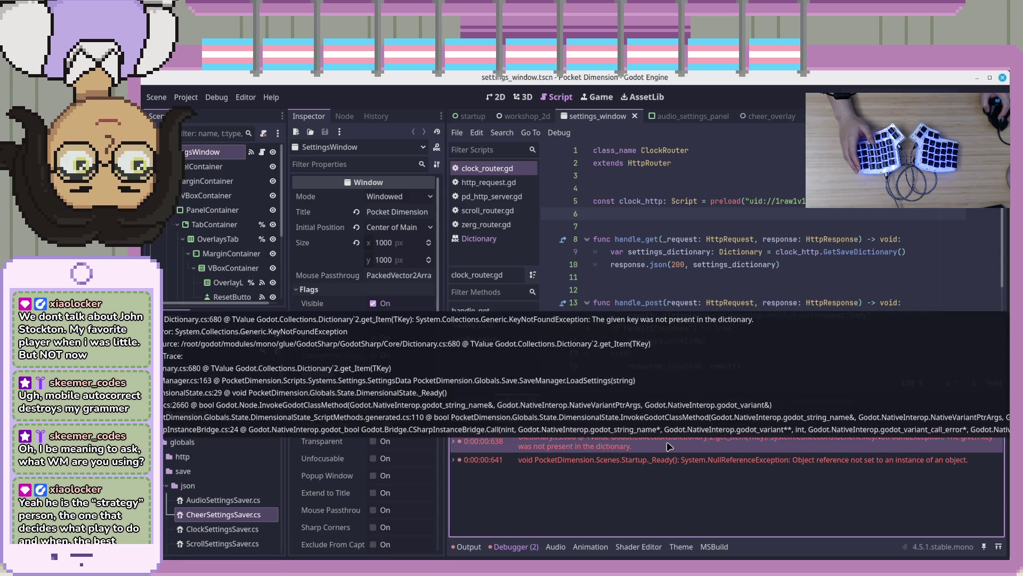
double_click(669, 447)
double_click(669, 447)
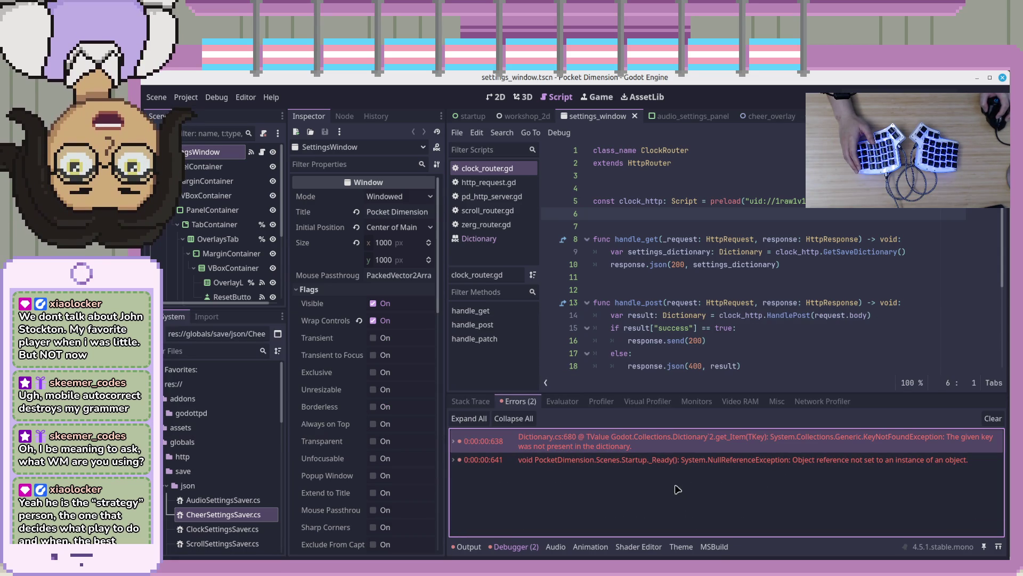
key("alt+Tab")
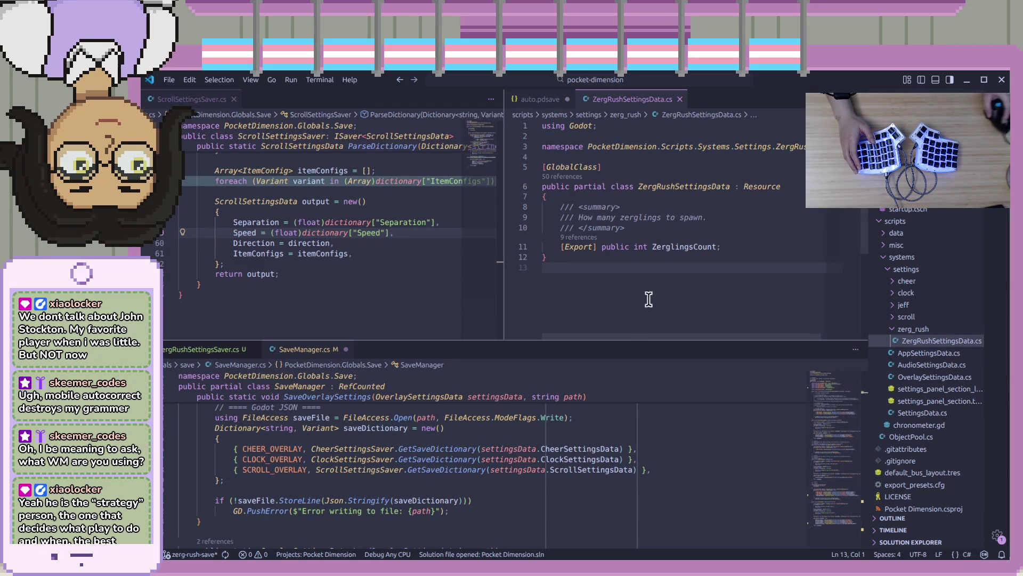
Place the caret on the jsonString line in LoadOverlaySettings of SaveManager.cs.
left_click(614, 449)
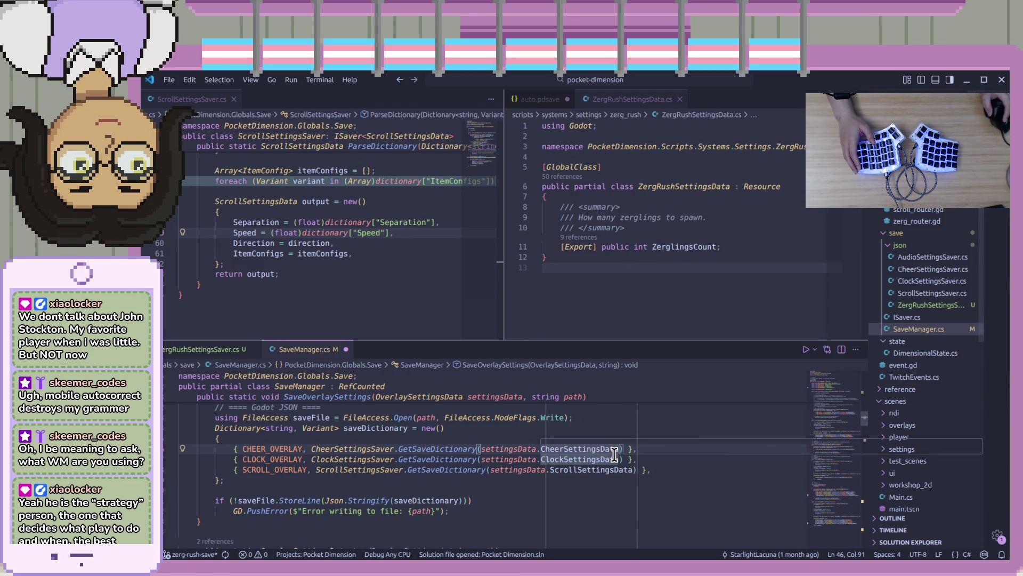
scroll(721, 467, "down", 5)
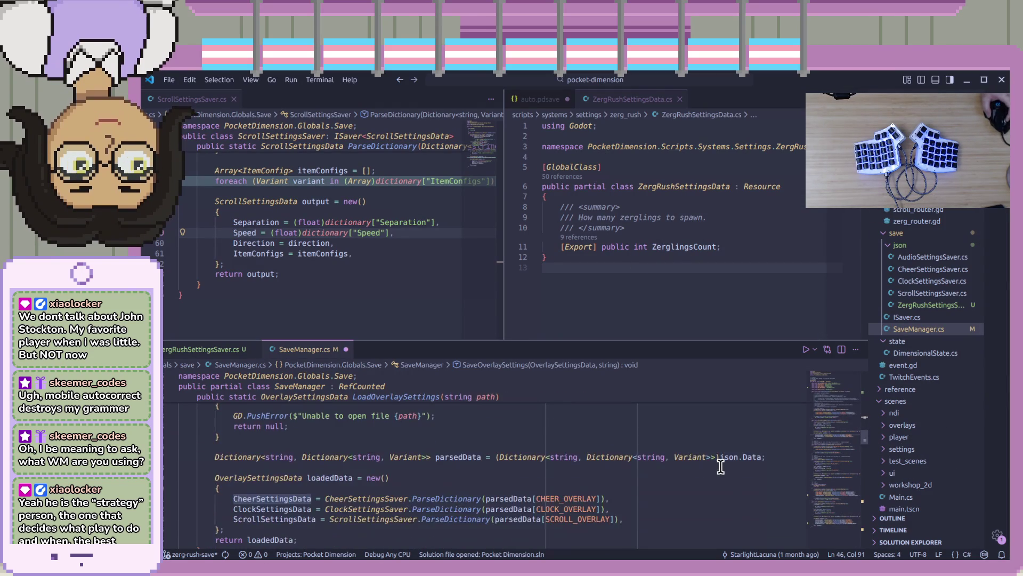
scroll(721, 467, "up", 3)
left_click(726, 455)
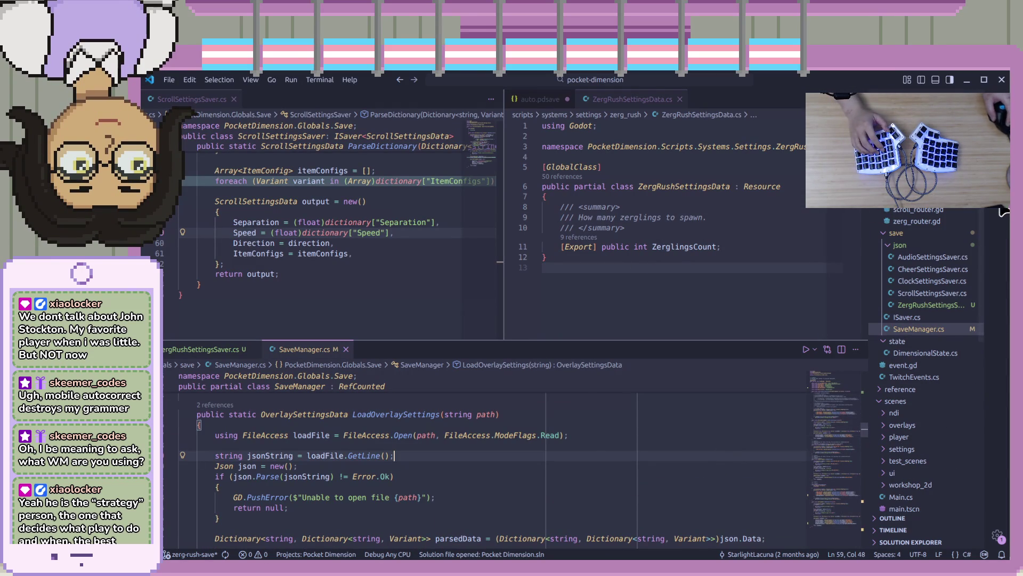
Start the project under the debugger and scroll the output to the user://auto.pdsave error.
key("ctrl+shift+d")
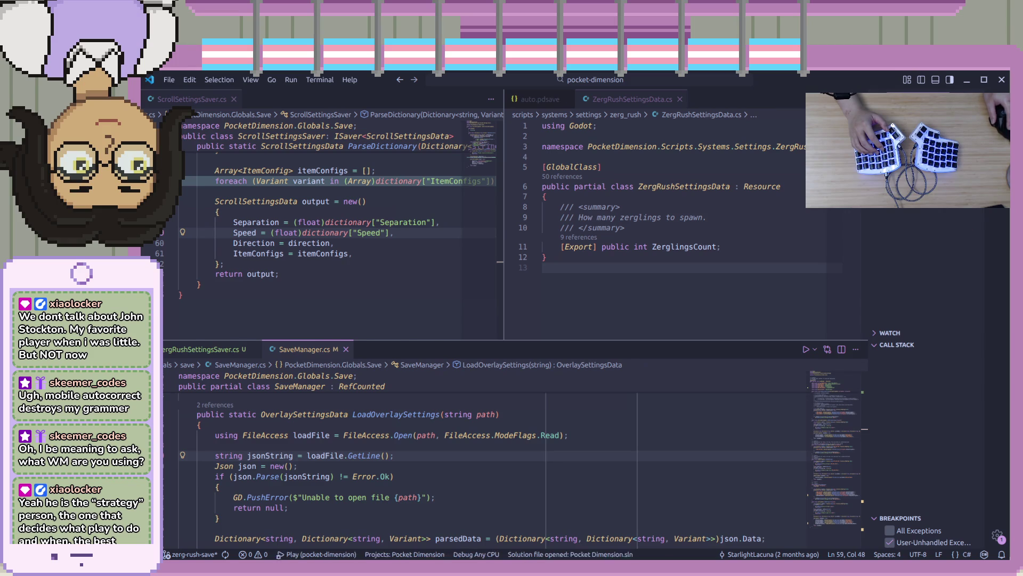
key("ctrl+shift+b")
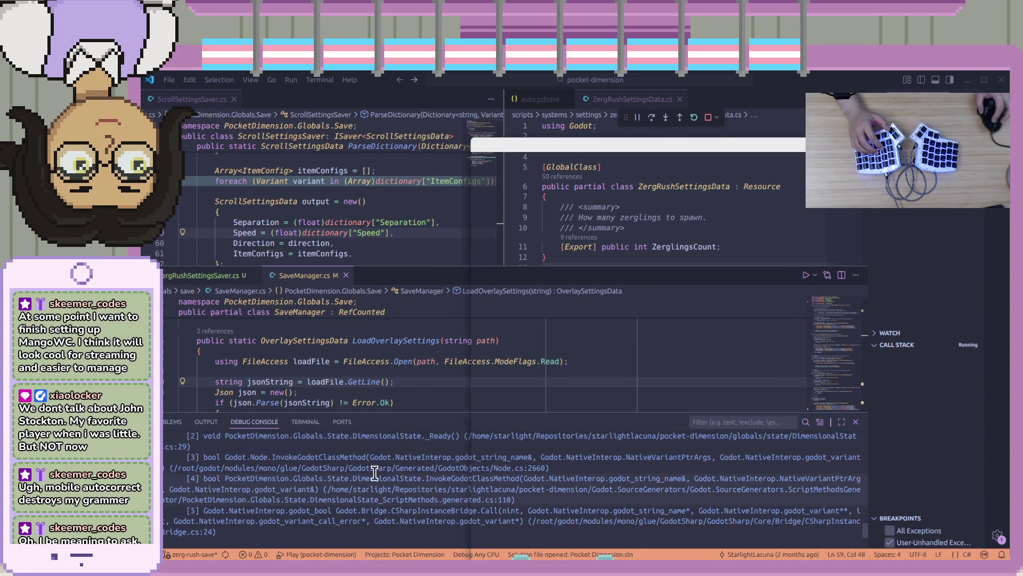
scroll(384, 469, "up", 3)
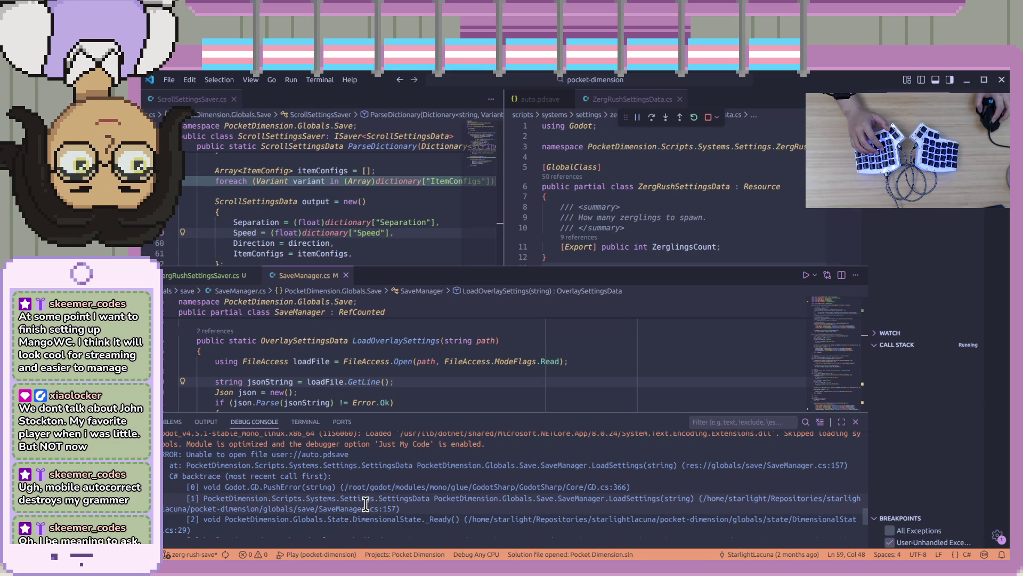
scroll(366, 503, "down", 1)
scroll(341, 507, "up", 1)
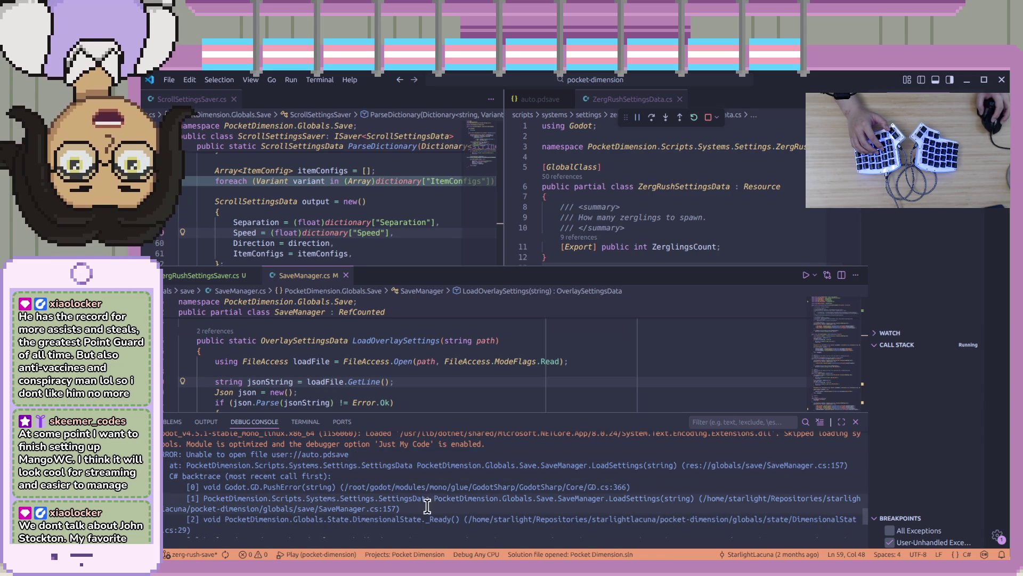
View the Zerg Rush Overlay and Jeff Overlay settings, leave the game, and enlarge the video player.
left_click(753, 236)
left_click(748, 244)
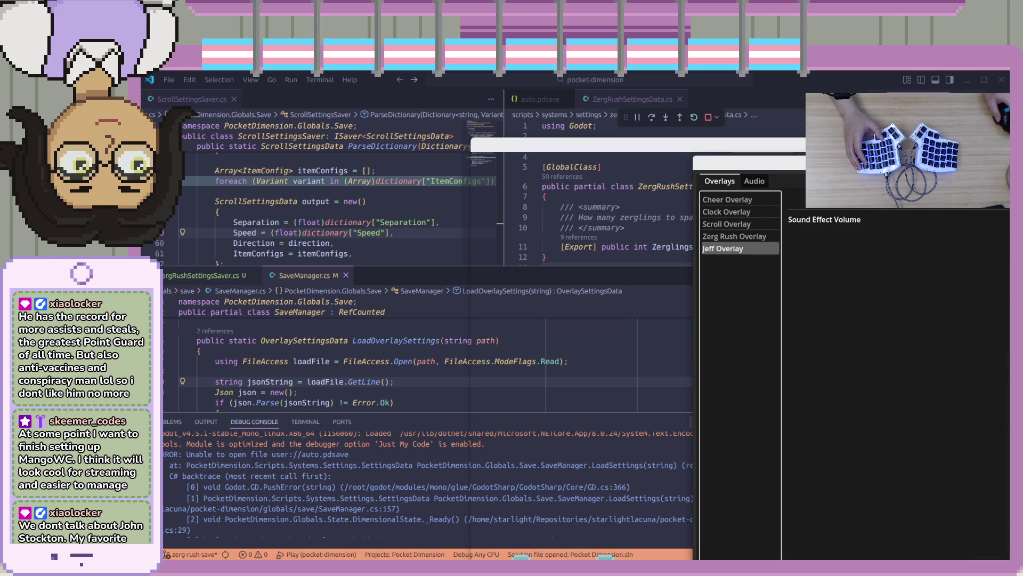
key("alt+Tab")
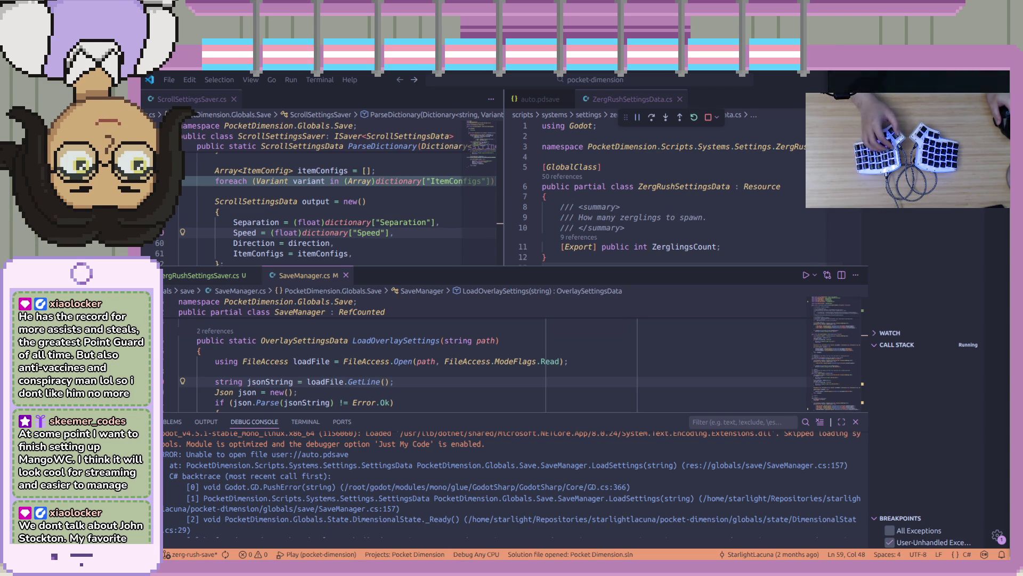
left_click(891, 359)
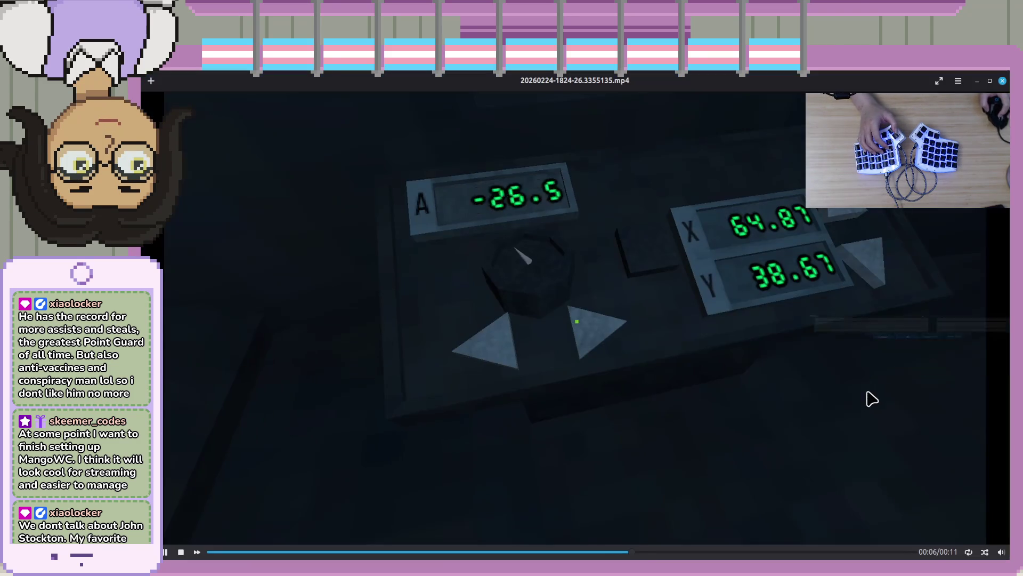
Rewind the 11-second gameplay clip to 00:00, play it, and tile Celluloid to fill the screen.
left_click_drag(685, 552, 246, 552)
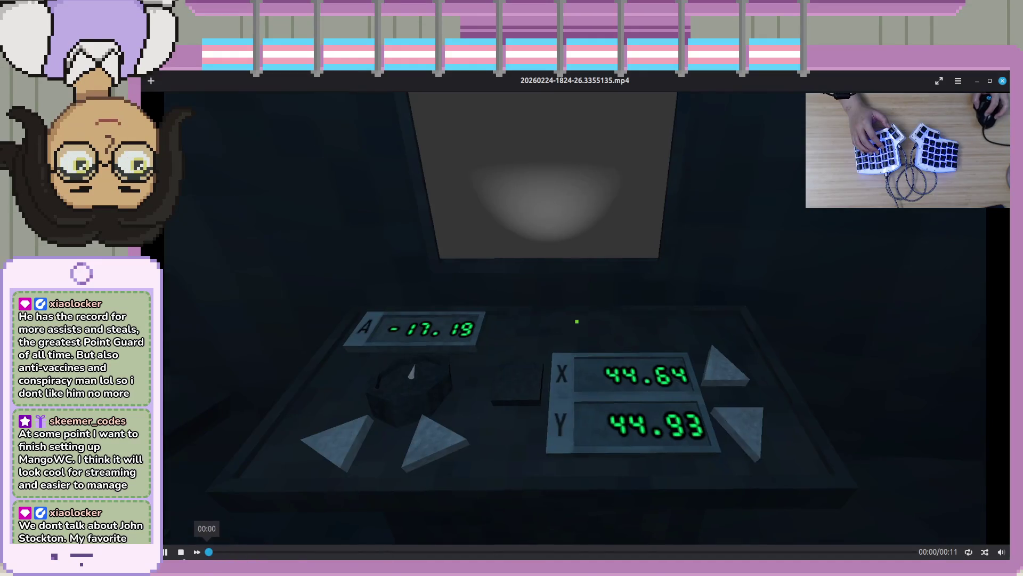
left_click(167, 554)
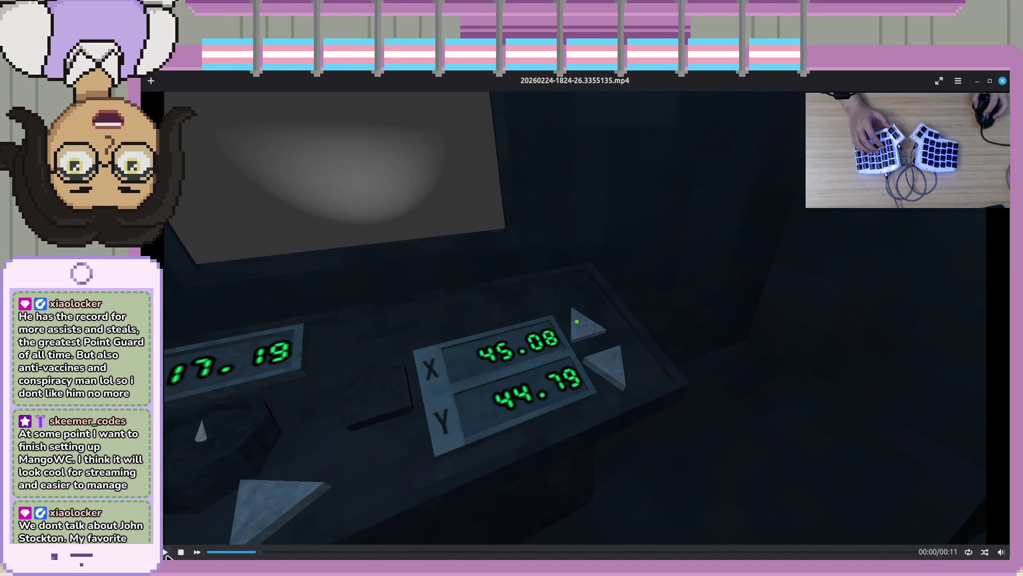
left_click(209, 551)
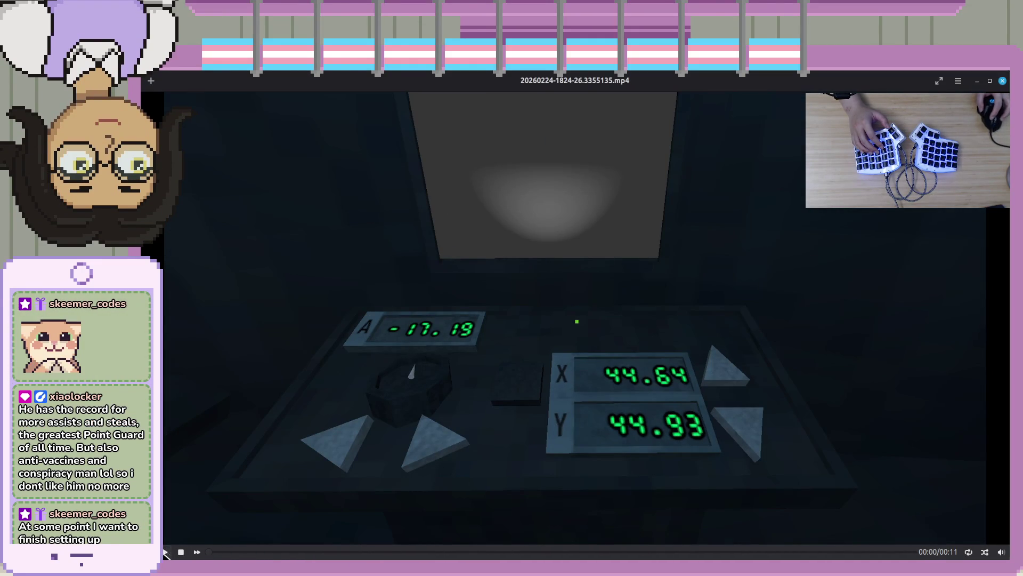
left_click(538, 486)
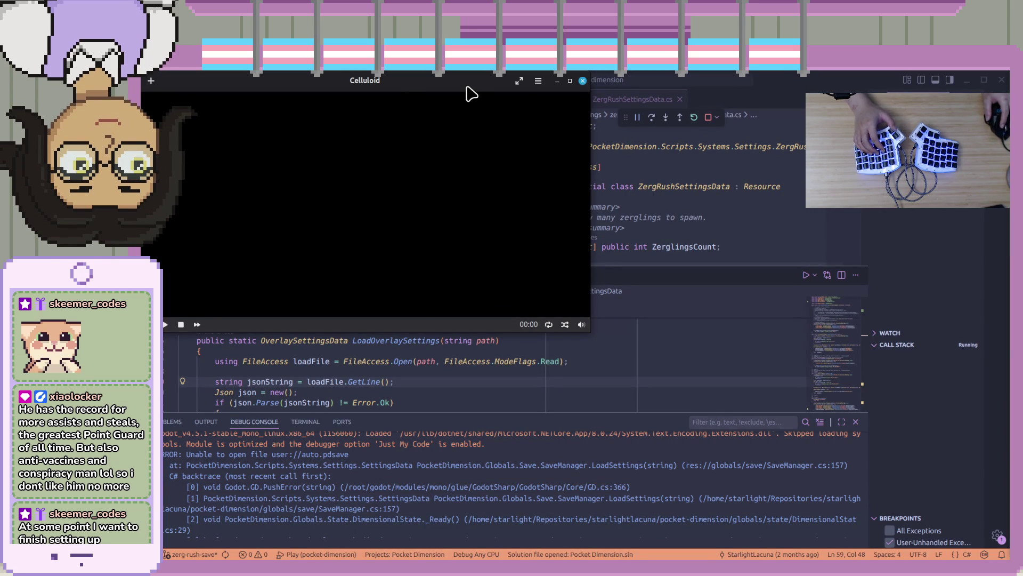
left_click(164, 324)
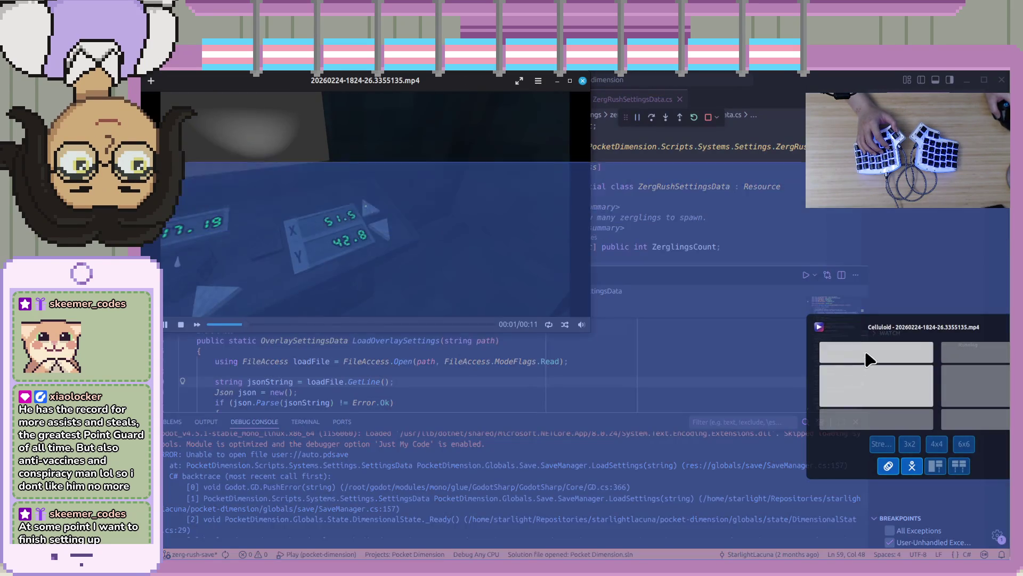
left_click(866, 358)
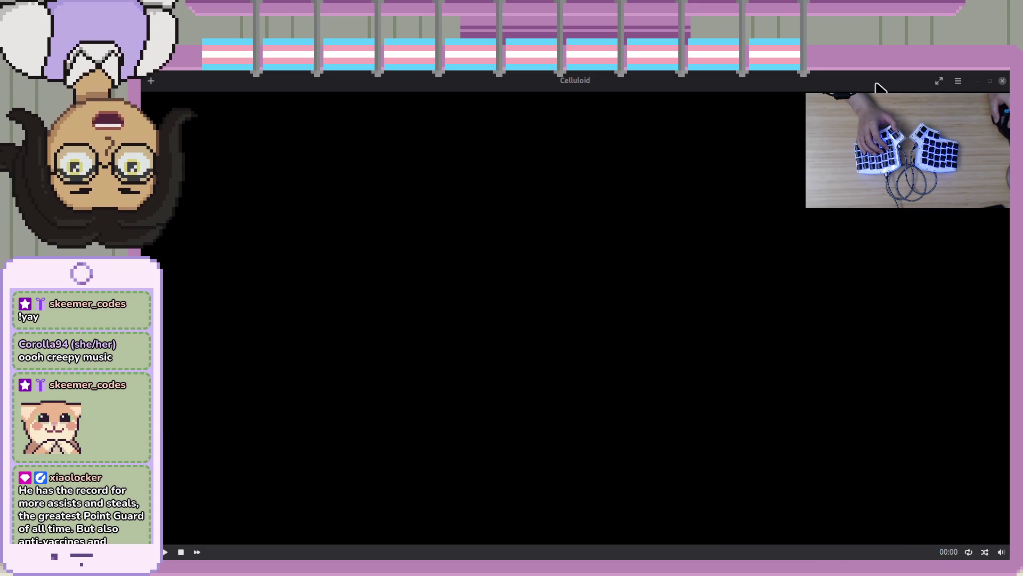
Switch from Celluloid back to Visual Studio Code with its debug session still running.
key("alt+Tab")
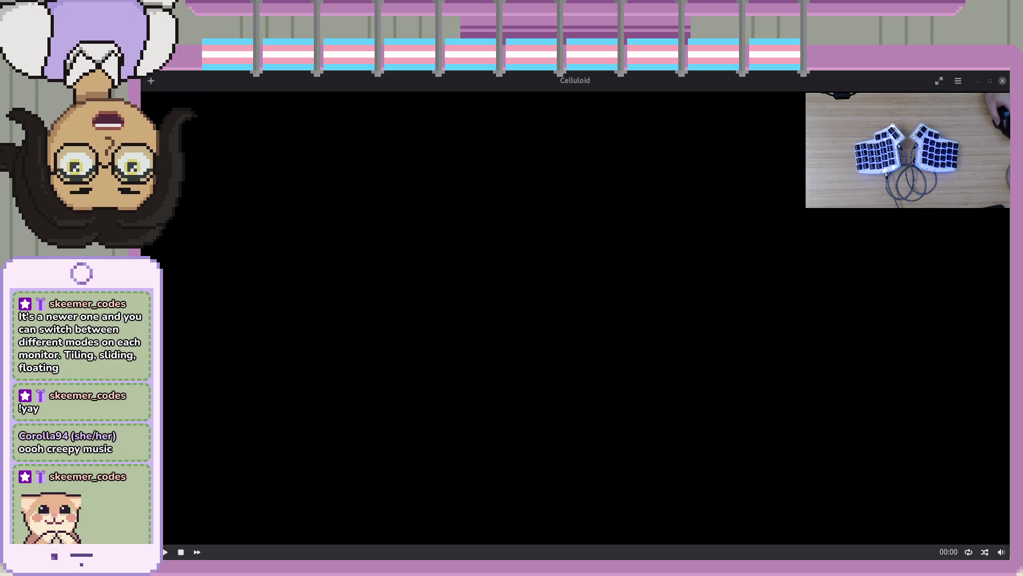
key("alt+Tab")
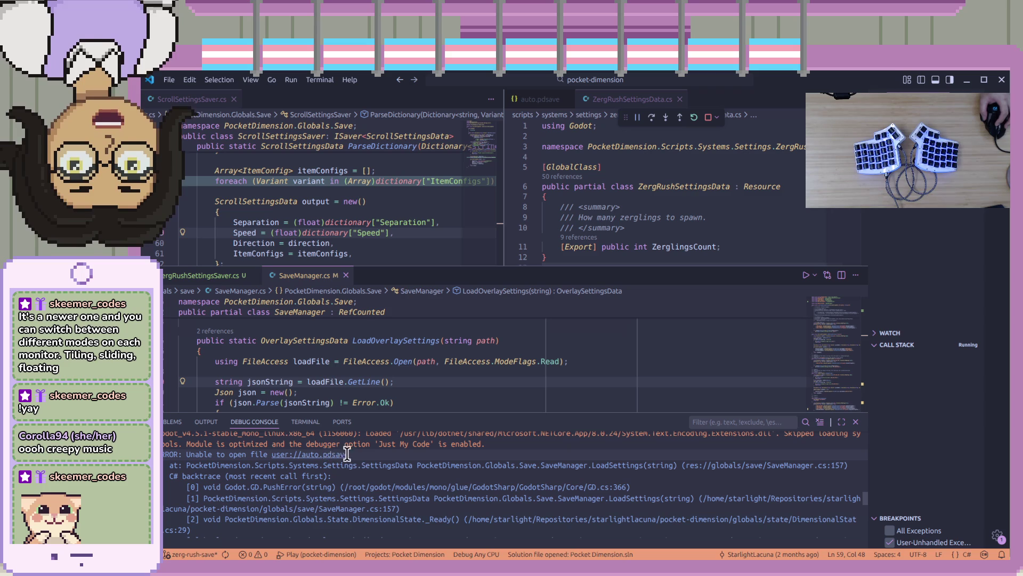
Rebuild and relaunch Pocket Dimension, then view its Debug Console log after glancing at Output and Problems.
scroll(367, 453, "down", 5)
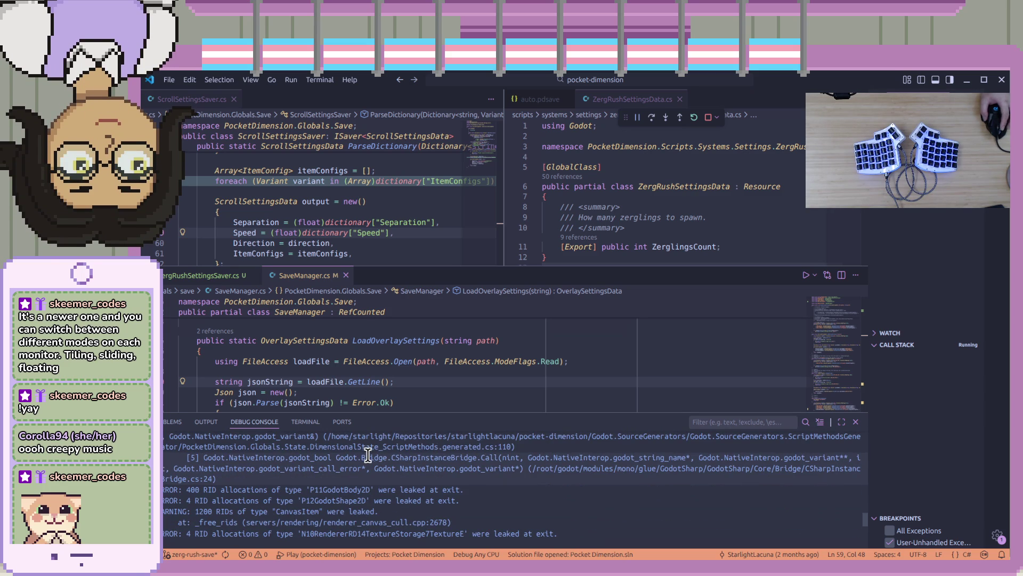
left_click(693, 118)
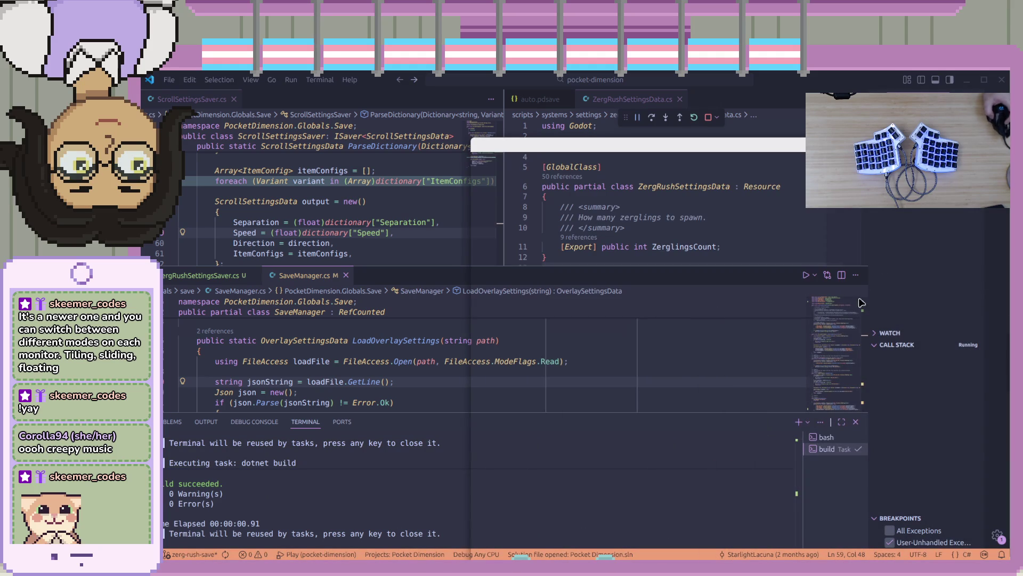
left_click(206, 422)
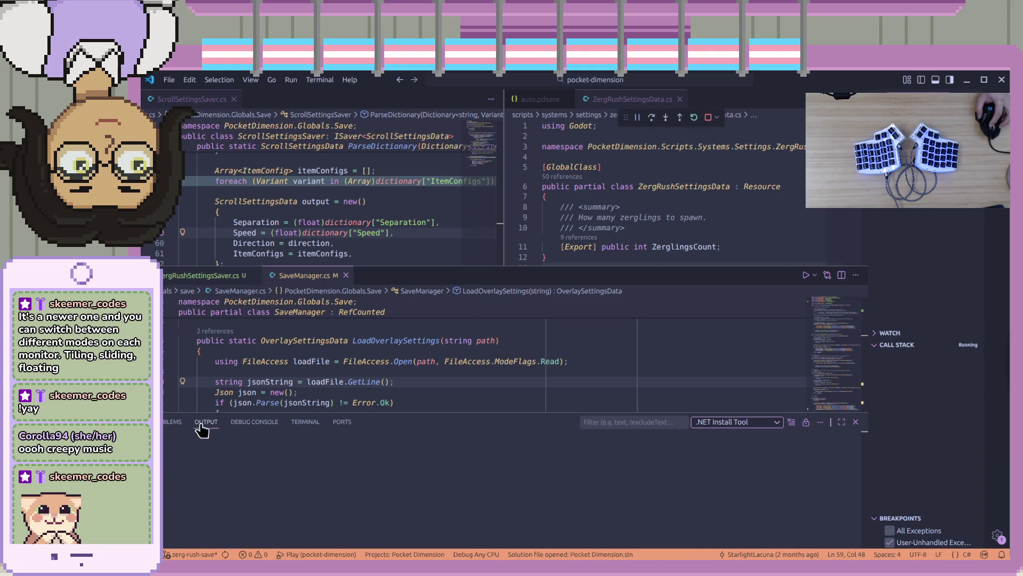
left_click(255, 424)
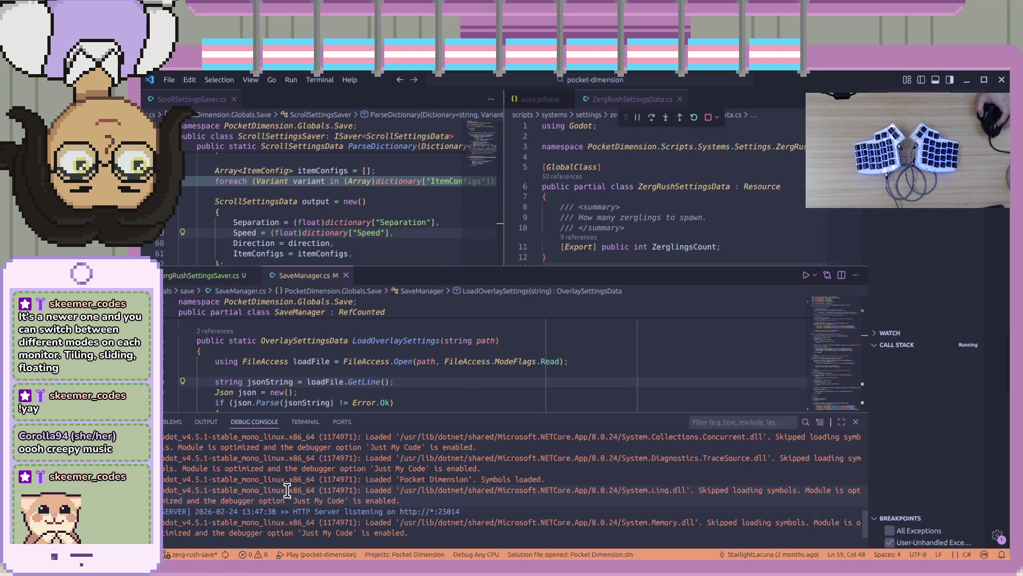
left_click(171, 422)
left_click(255, 422)
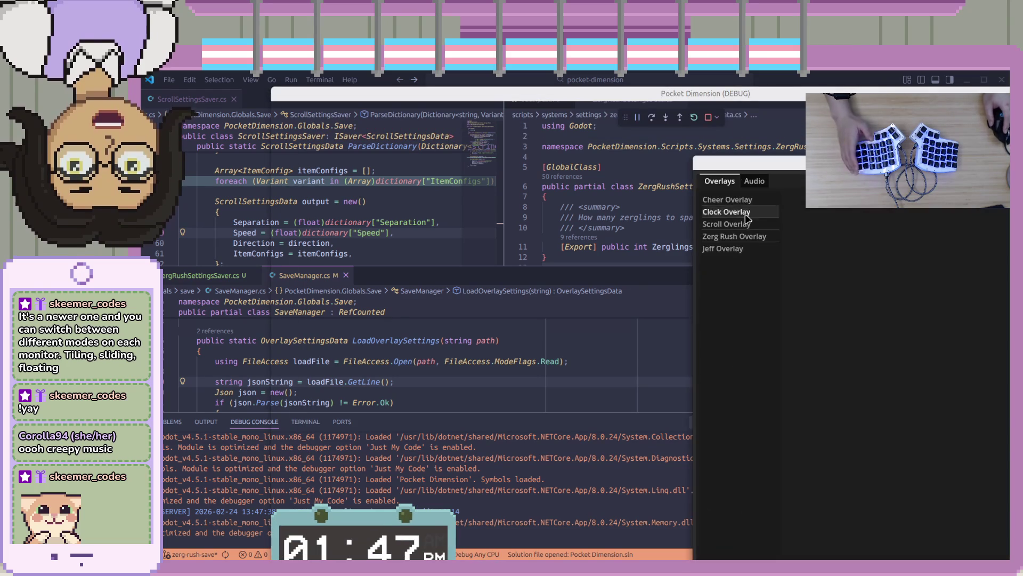
Change the Zerg Rush Overlay's Zerglings Count to 24, then close the panel with Escape.
left_click(735, 236)
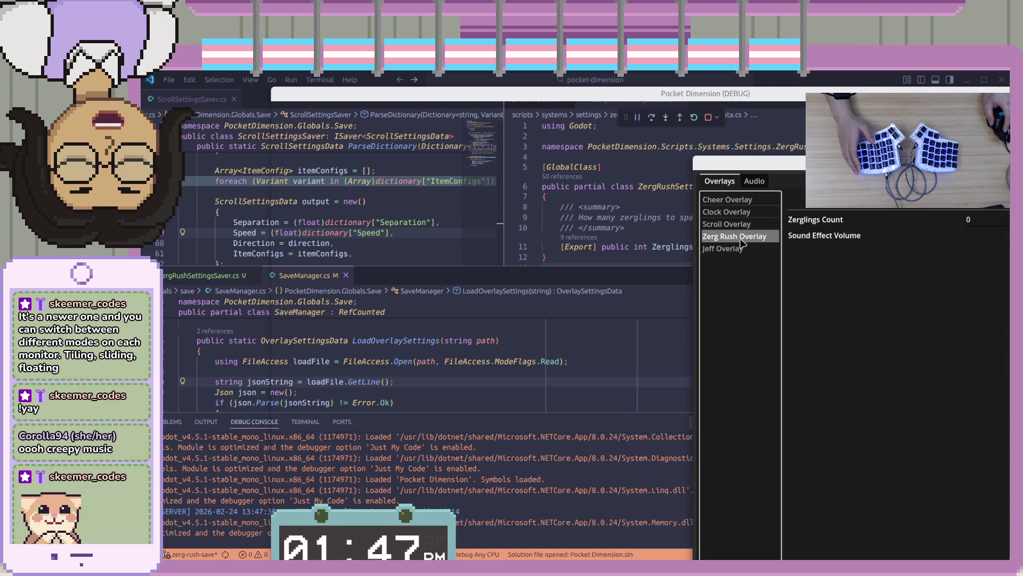
left_click(998, 220)
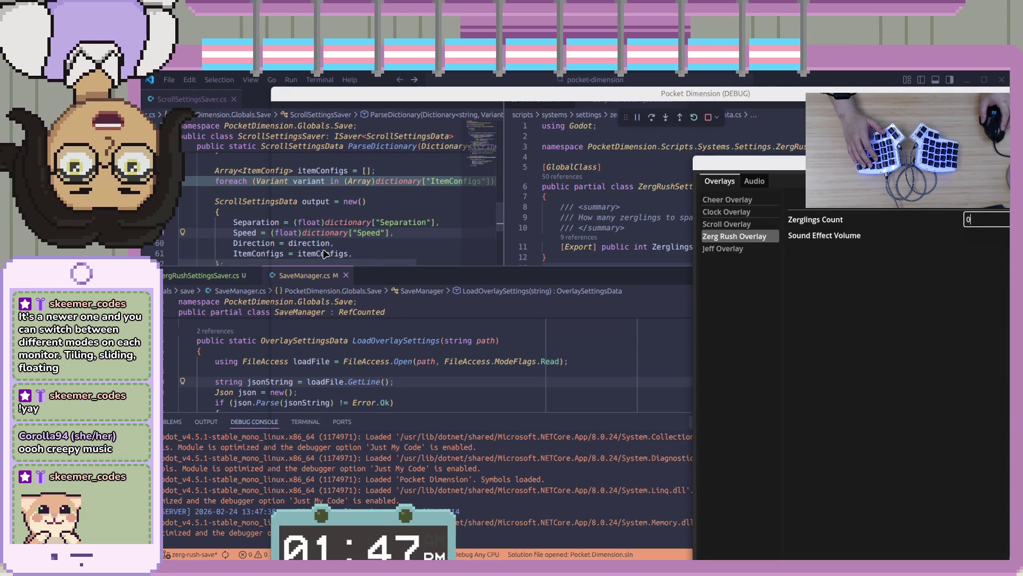
key("BackSpace")
type("24")
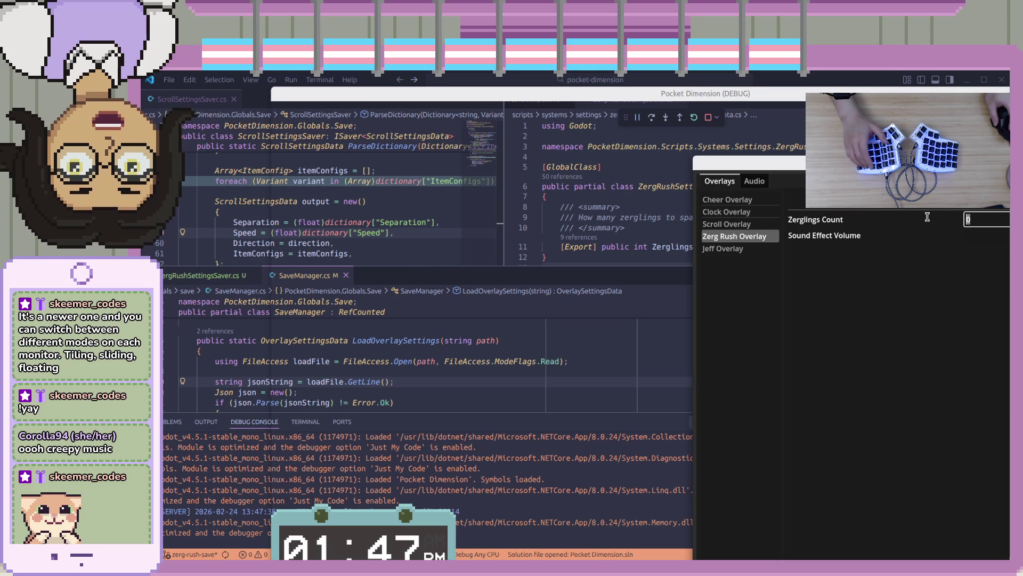
key("Escape")
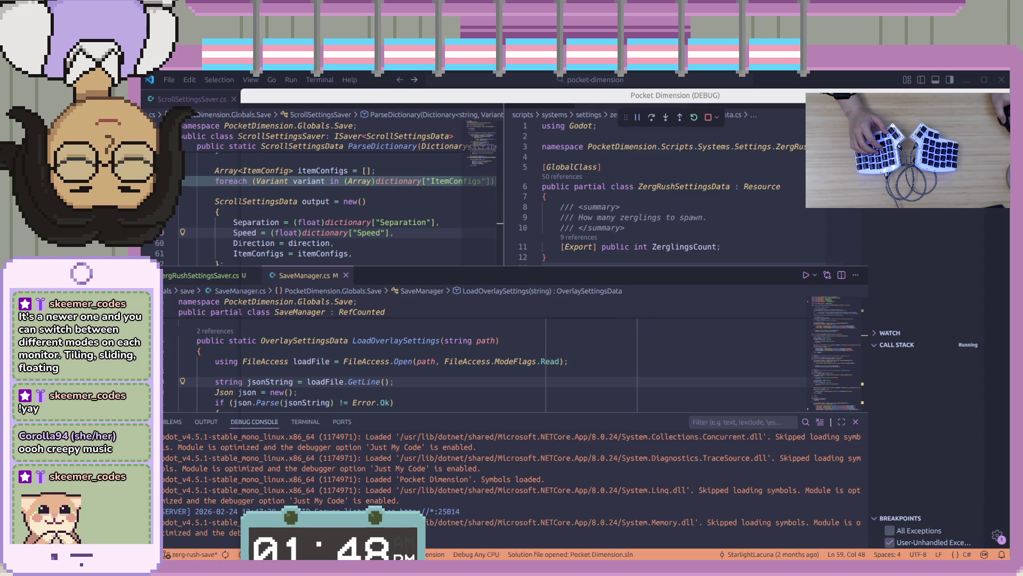
Check that auto.pdsave stores ZerglingsCount 24, close it, and stop the debug session.
key("alt+Tab")
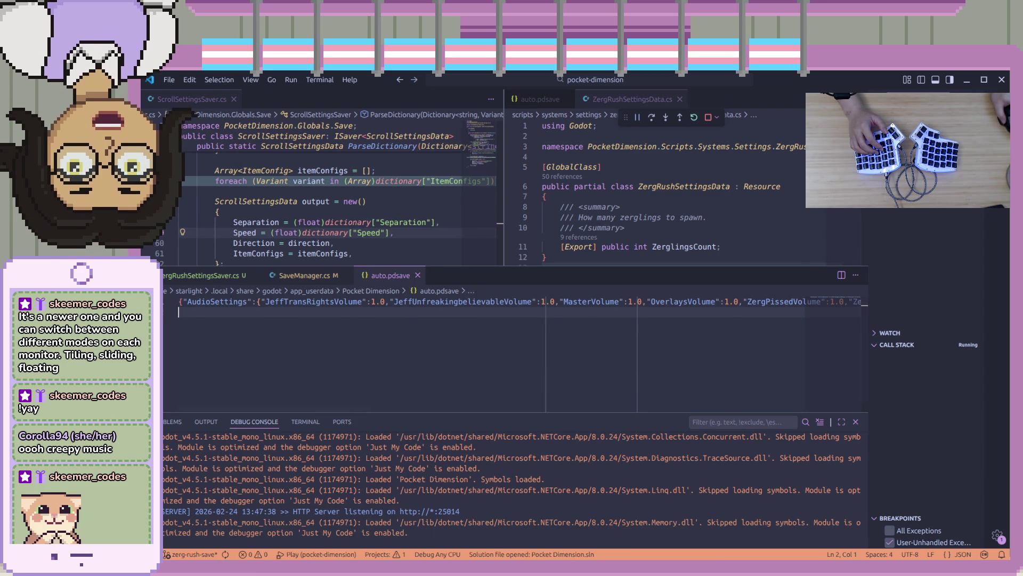
left_click_drag(347, 409, 784, 406)
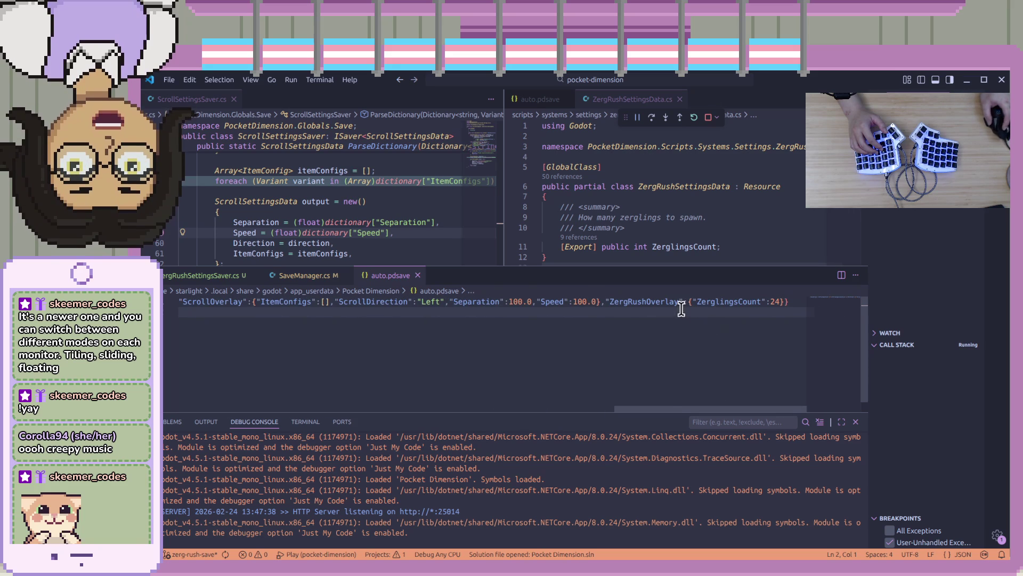
left_click(720, 301)
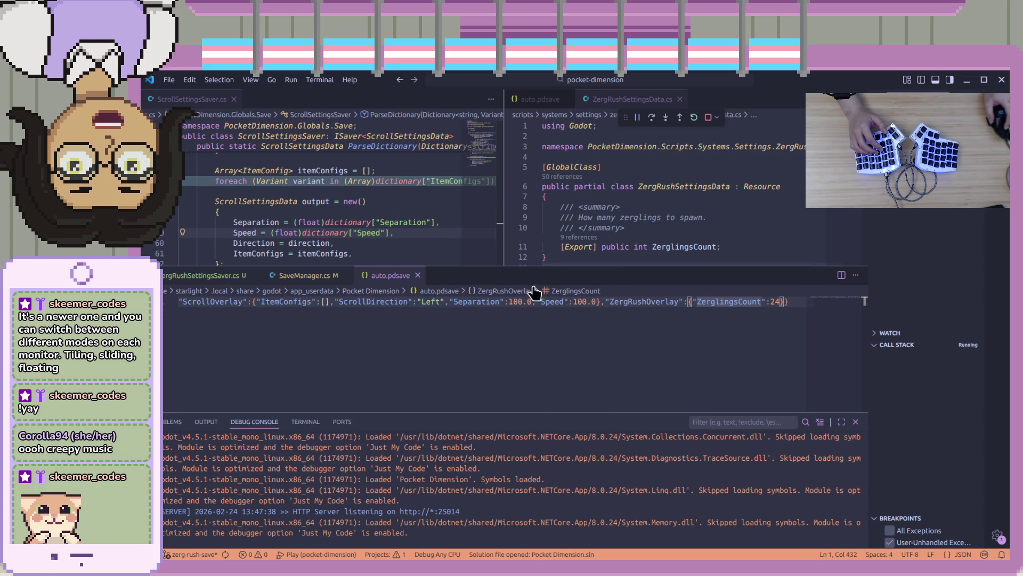
left_click(418, 275)
left_click(708, 117)
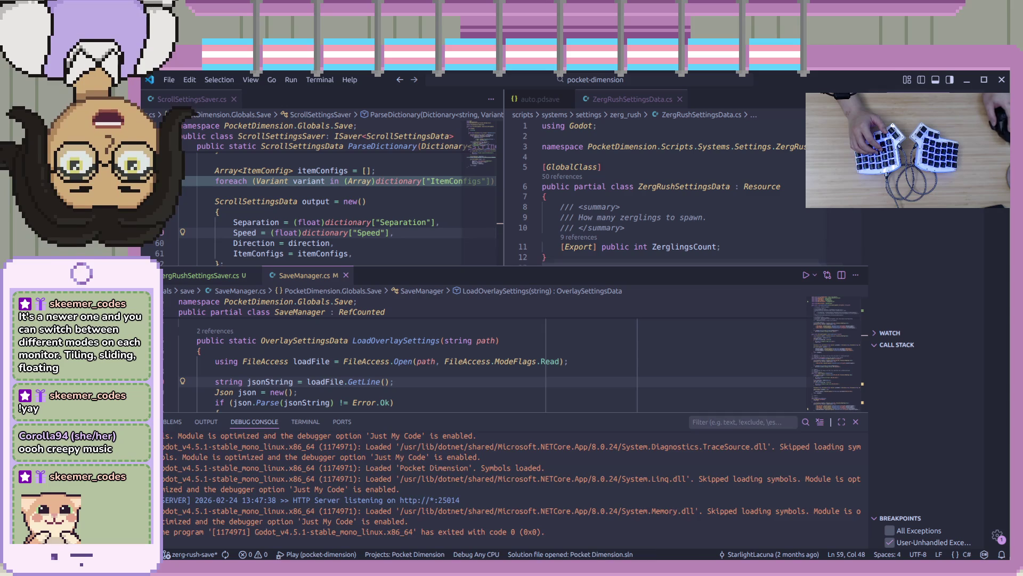
Relaunch with F5, review the Jeff, Scroll and Zerg Rush overlay settings, then close the Control Center.
key("F5")
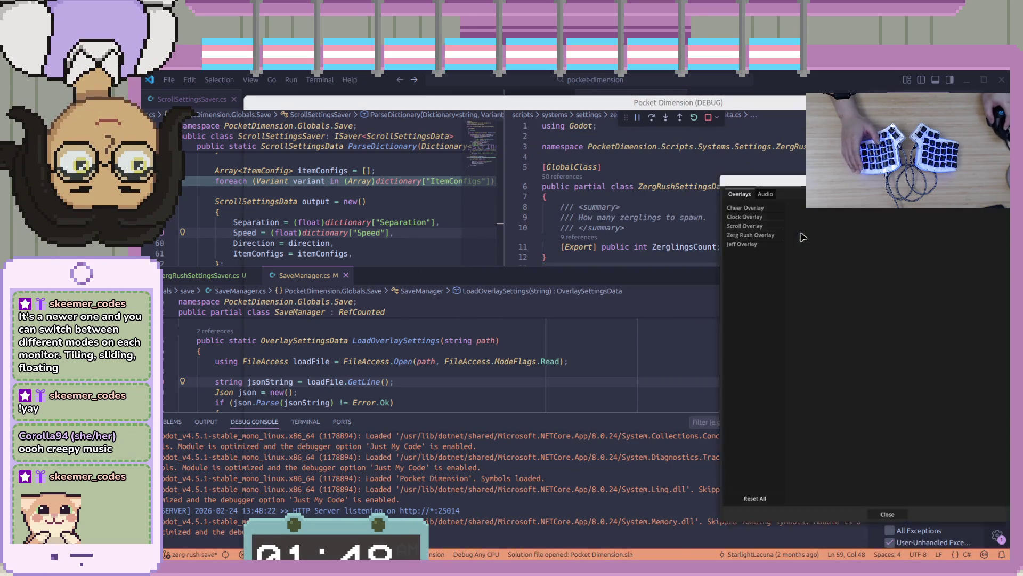
left_click(567, 212)
left_click(564, 186)
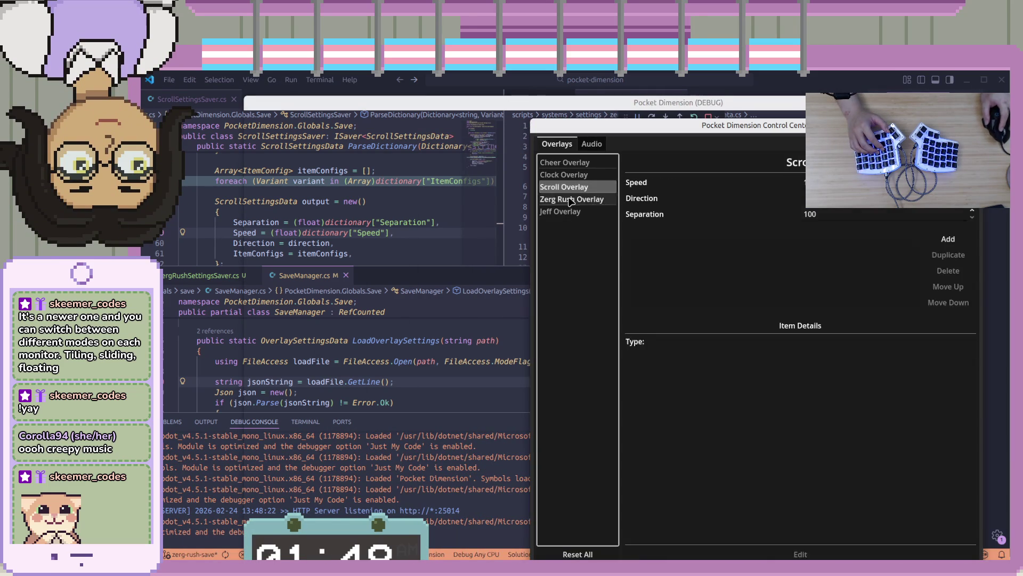
left_click(570, 199)
left_click(980, 124)
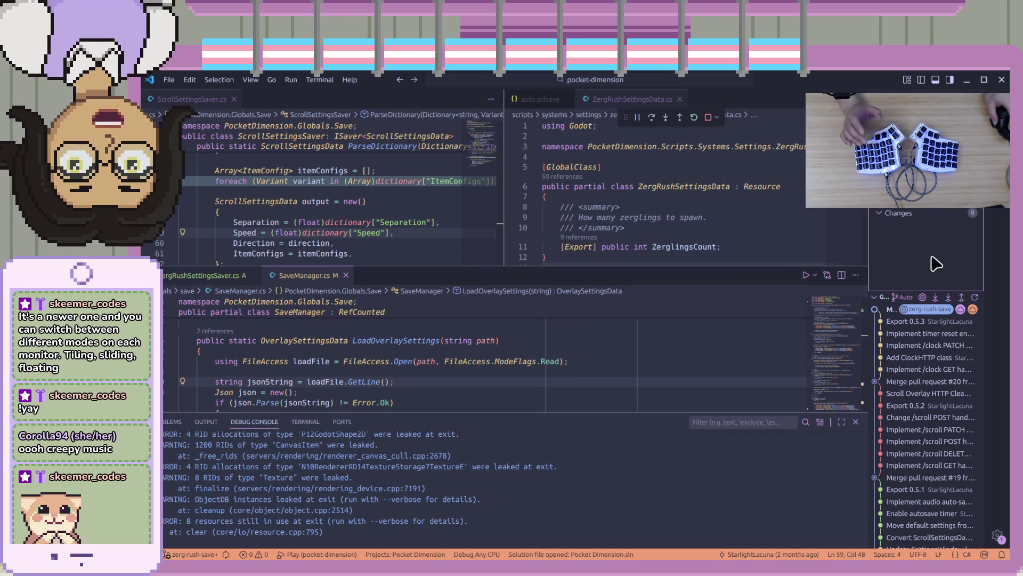
Stop the game, then commit and push the Zerg Rush save changes to origin/zerg-rush-save.
left_click(708, 119)
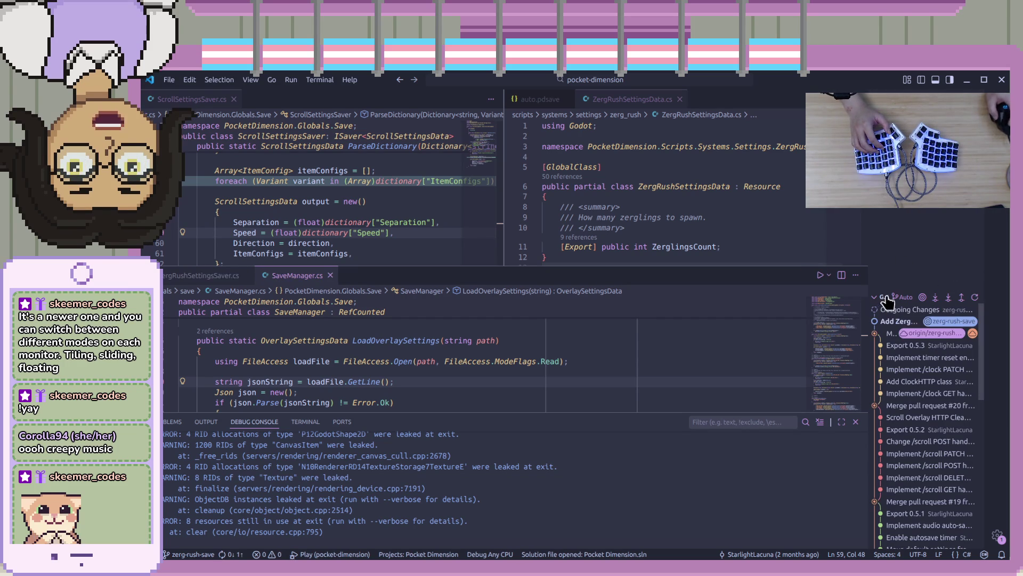
left_click(701, 270)
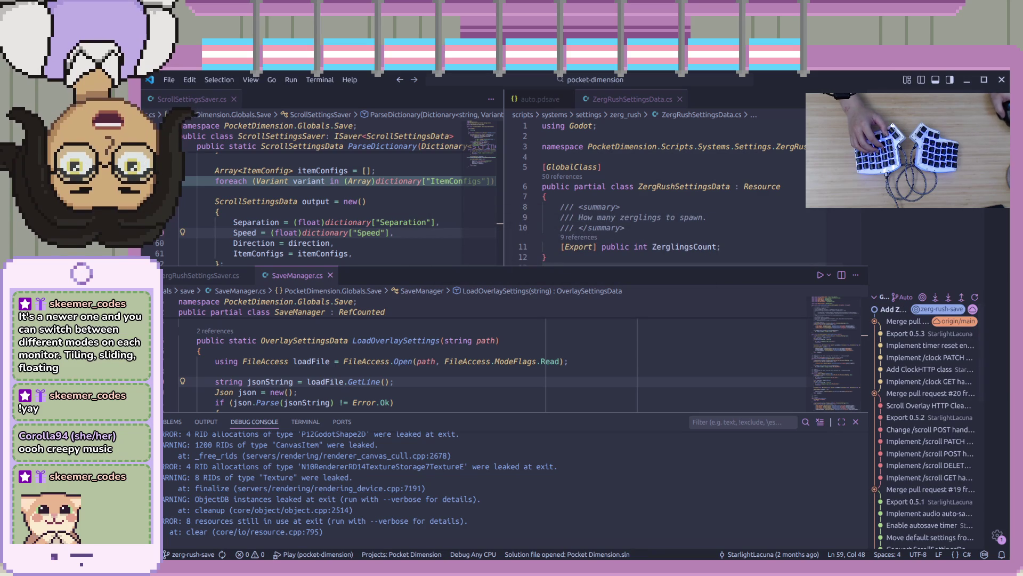
key("alt+Tab")
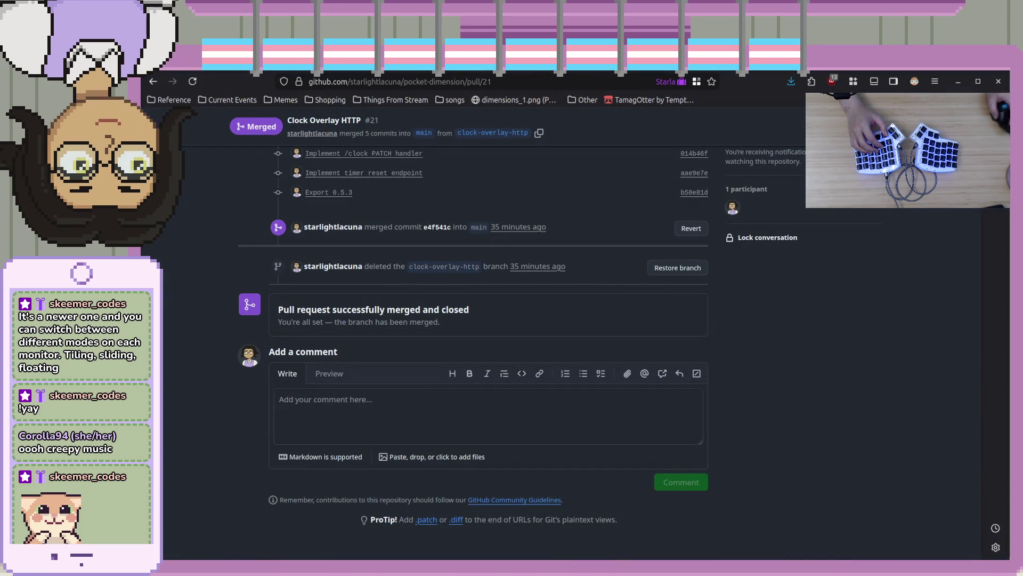
Start a new GitHub pull request from the zerg-rush-save branch.
scroll(884, 359, "up", 10)
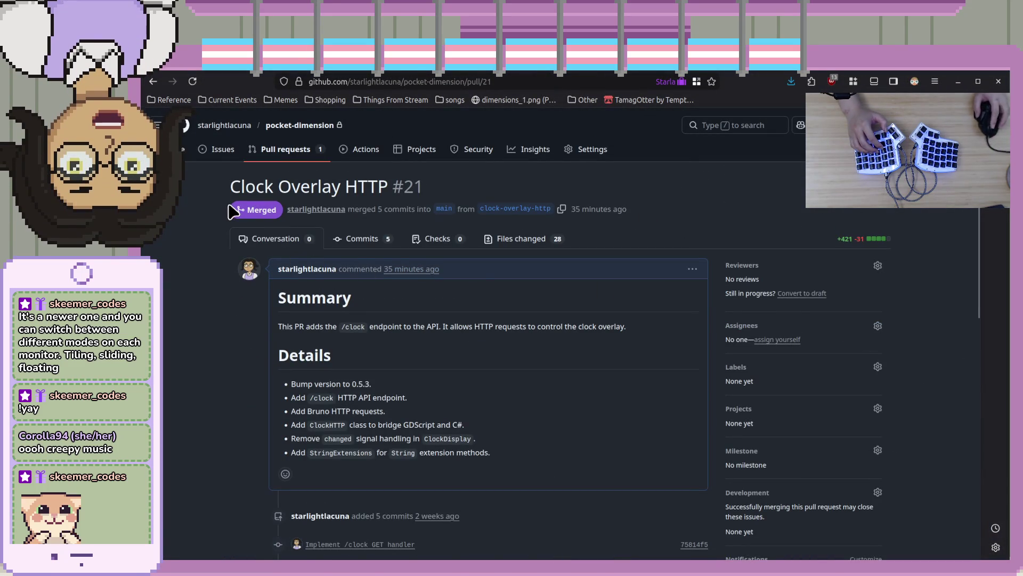
left_click(287, 151)
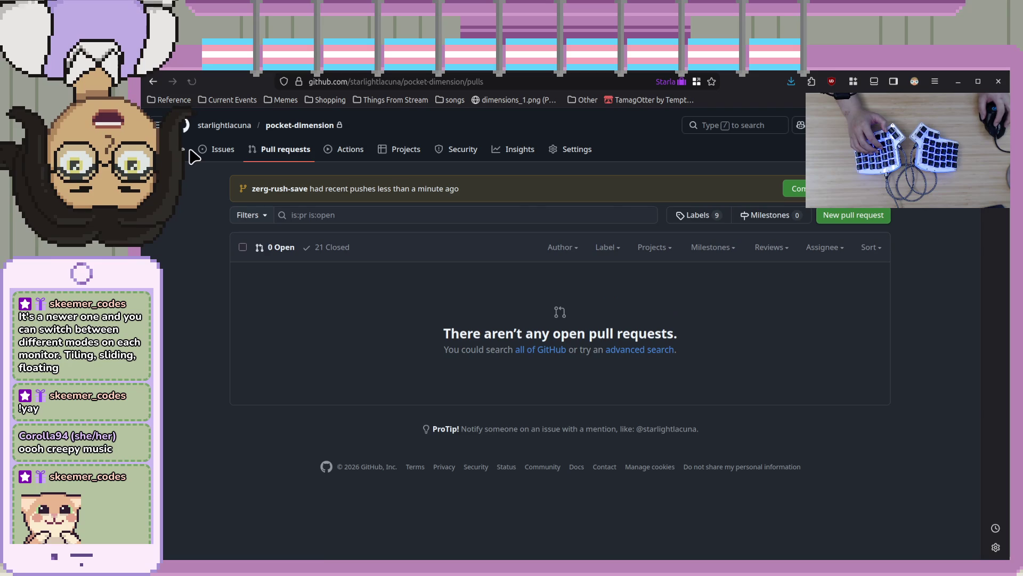
left_click(795, 188)
left_click(478, 282)
scroll(316, 394, "down", 15)
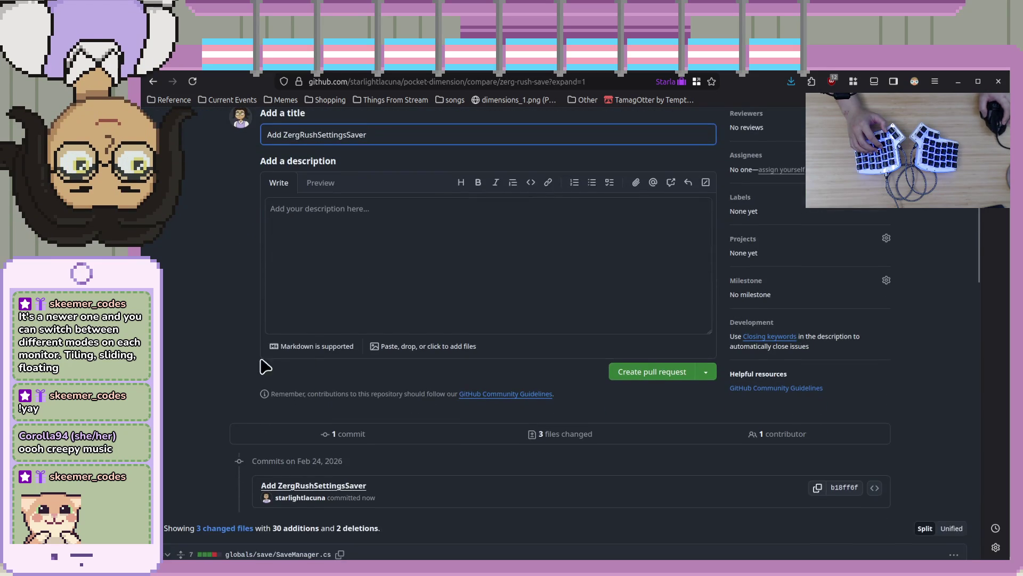
scroll(656, 393, "up", 15)
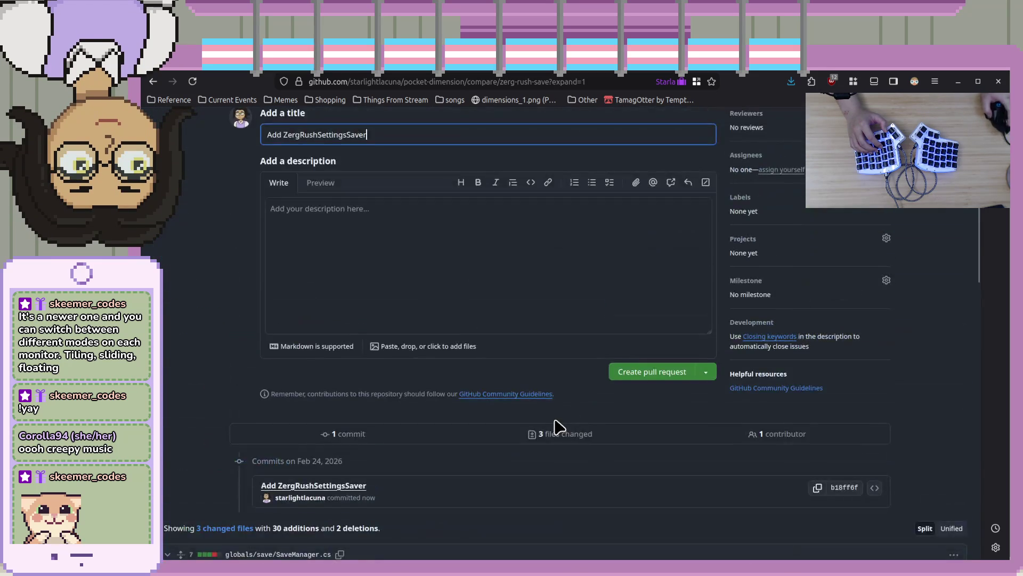
scroll(554, 427, "down", 12)
scroll(719, 441, "down", 3)
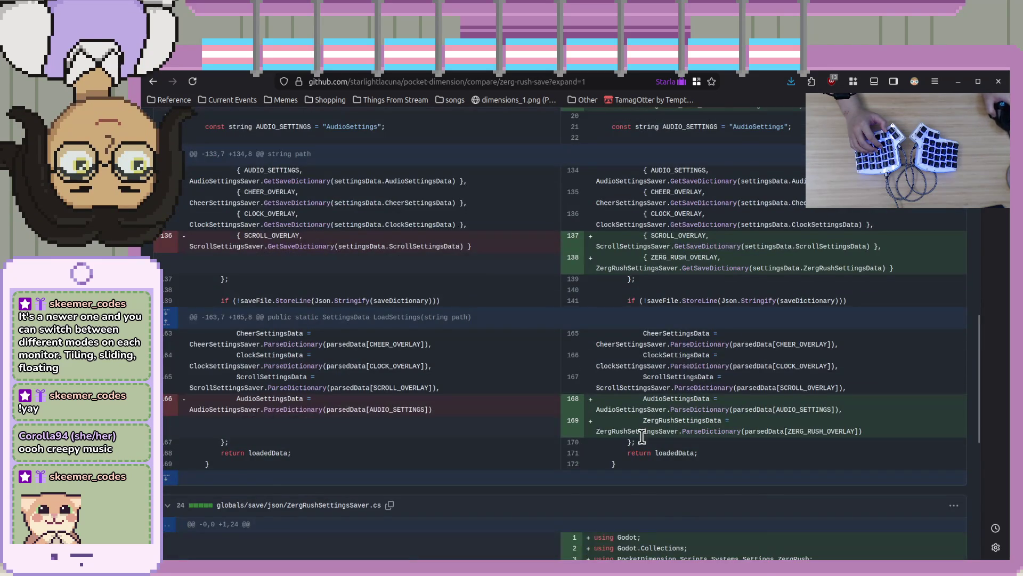
scroll(586, 433, "up", 15)
Begin the description with a '# Summary' heading and retitle the pull request 'Zerg Rush Settings Saving'.
left_click(441, 359)
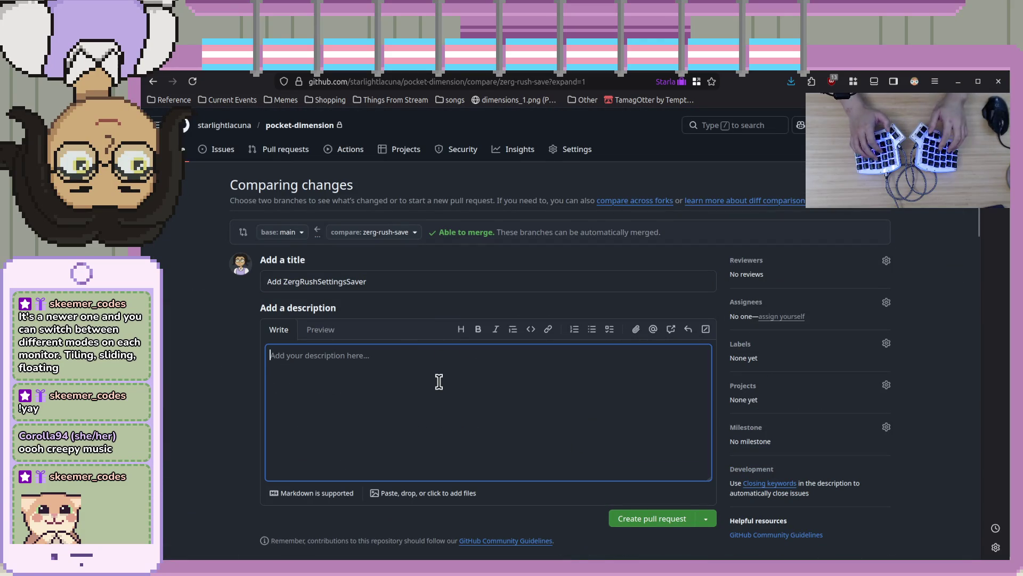
type("# Summary")
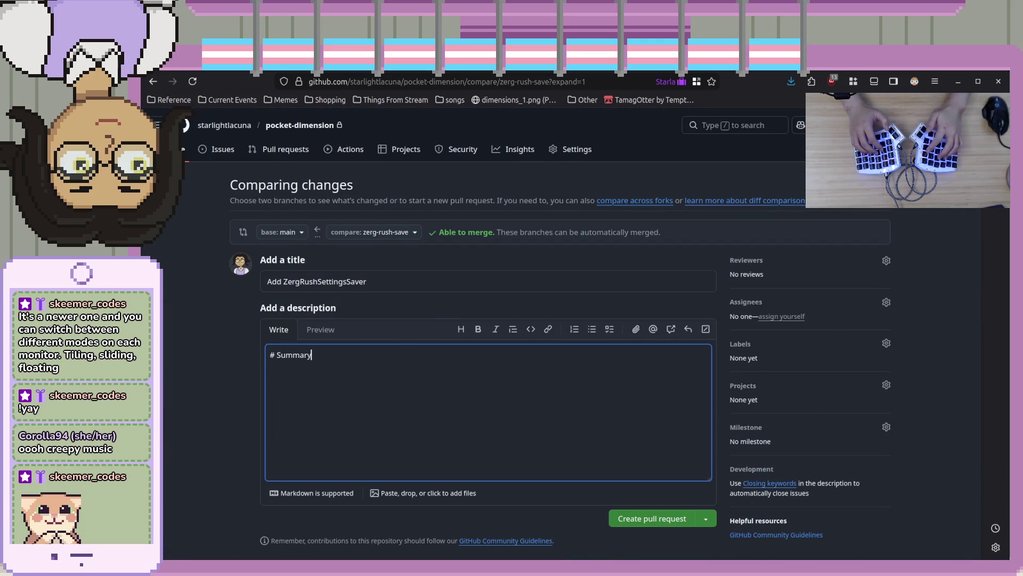
left_click(281, 288)
left_click_drag(384, 280, 209, 280)
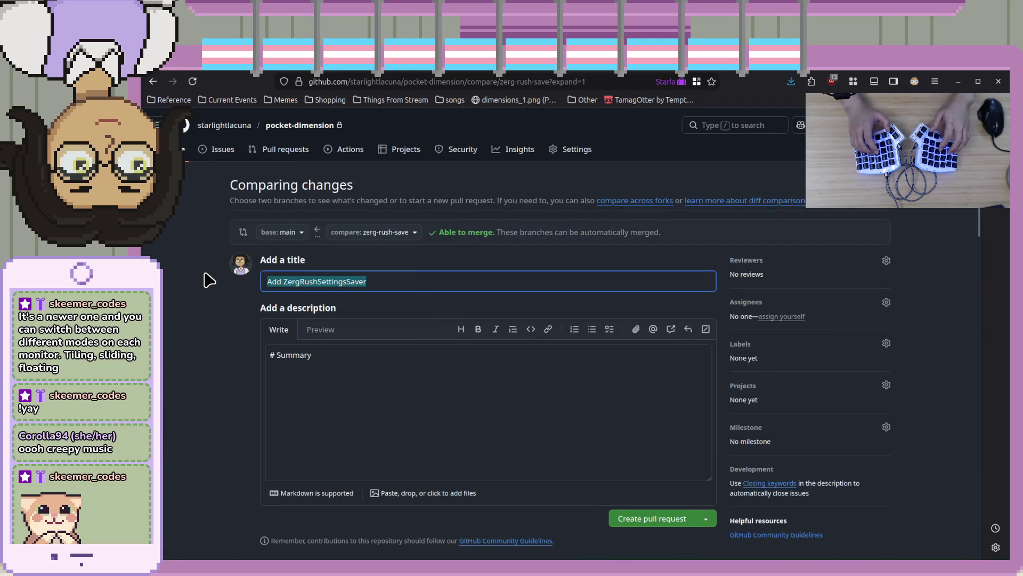
type("Zerg")
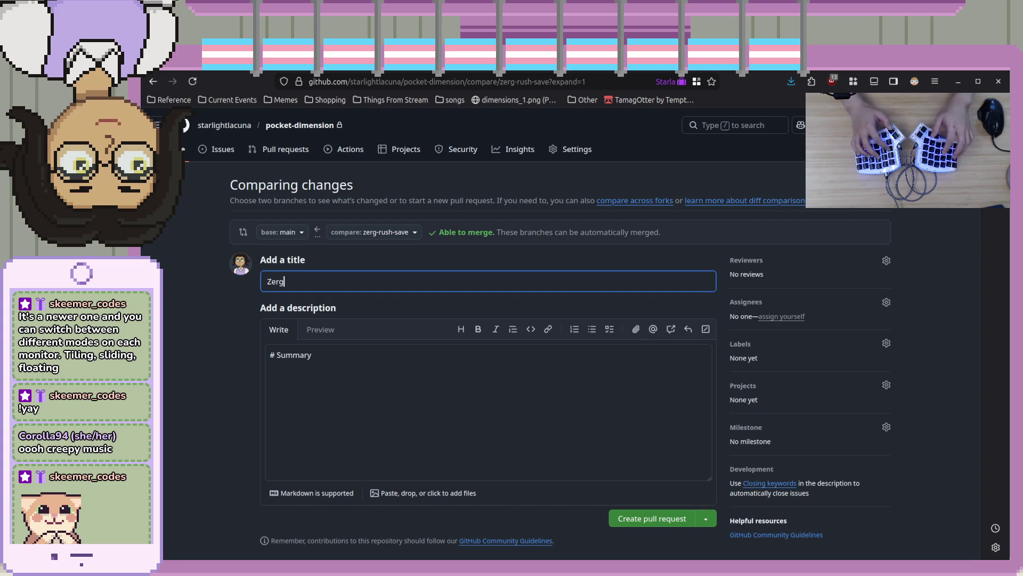
type(" Rush Settings Saving")
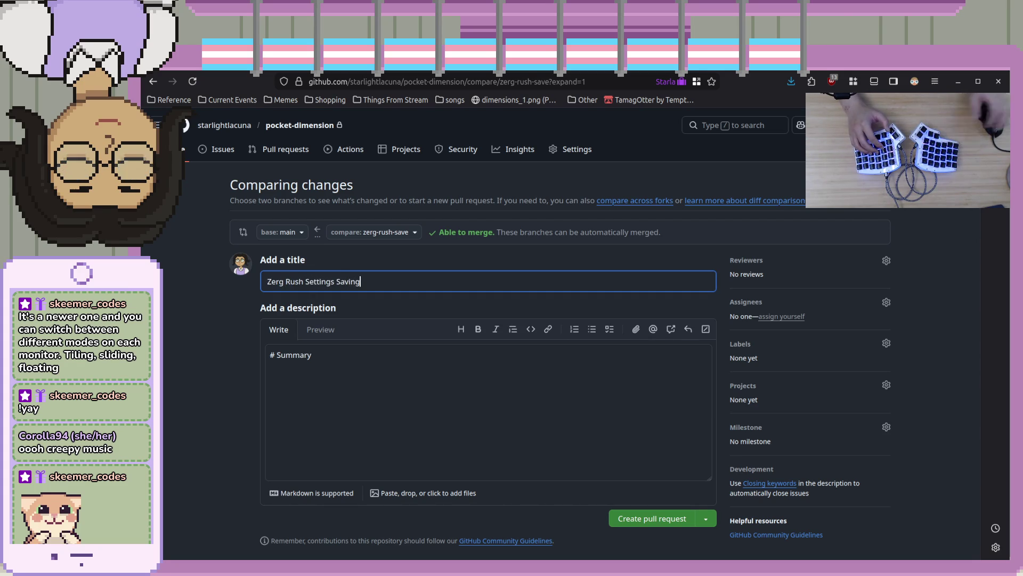
Add the line 'This PR fixes the' below the Summary heading.
left_click(417, 385)
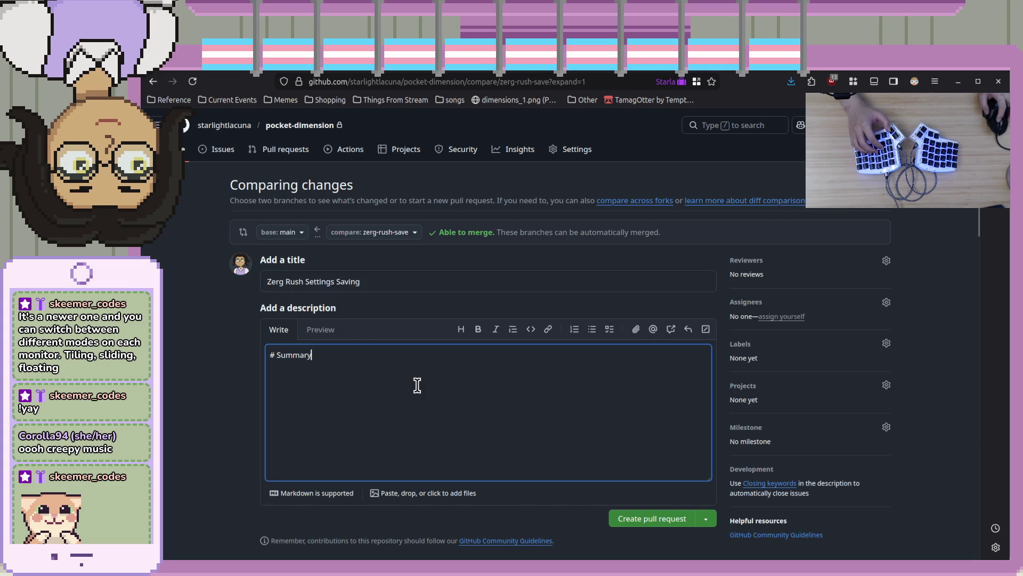
key("Return")
key("Return")
type("This")
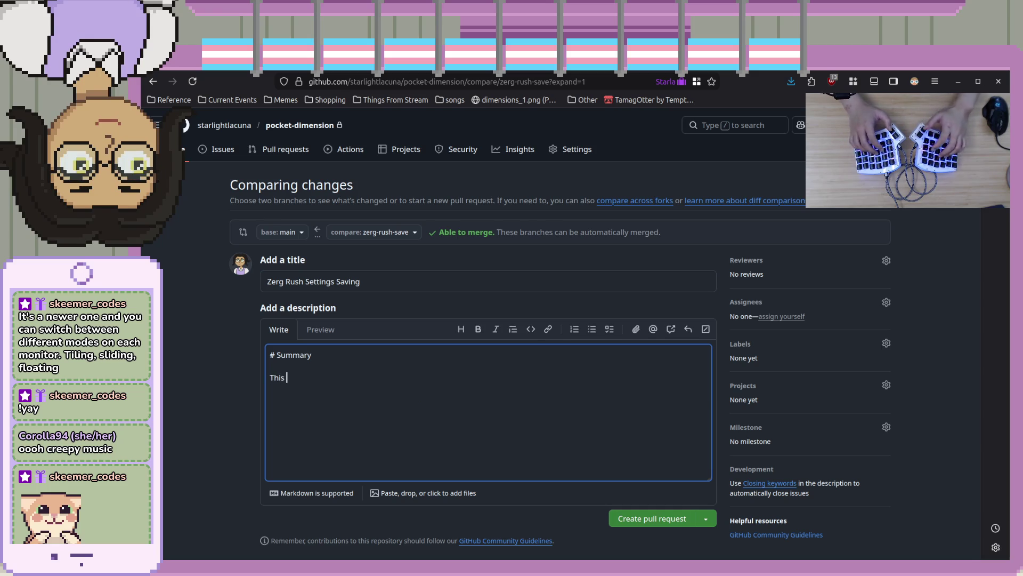
type("PR fixe")
type("s th")
type("a")
key("BackSpace")
key("BackSpace")
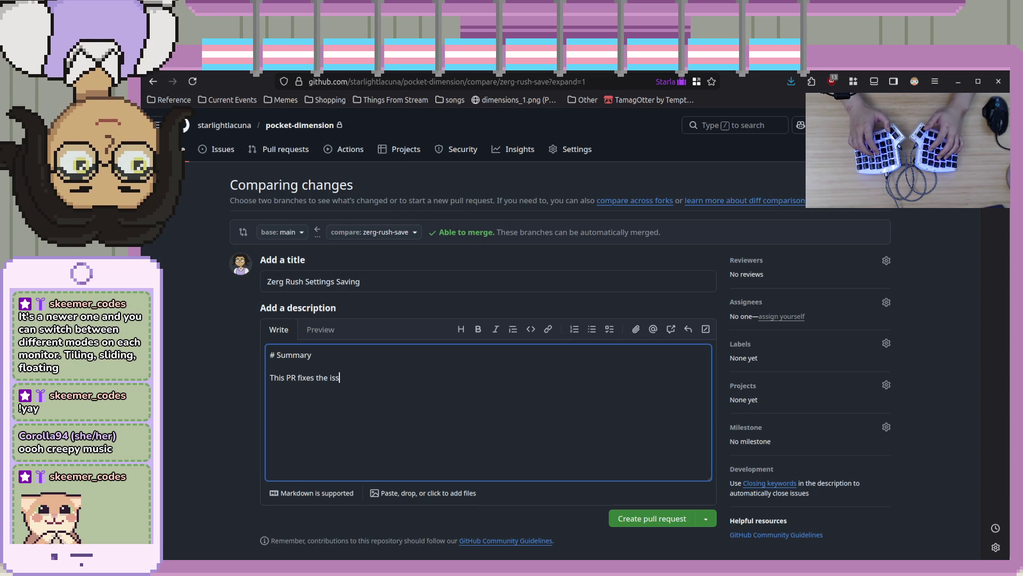
key("BackSpace")
key("BackSpace")
key("BackSpace")
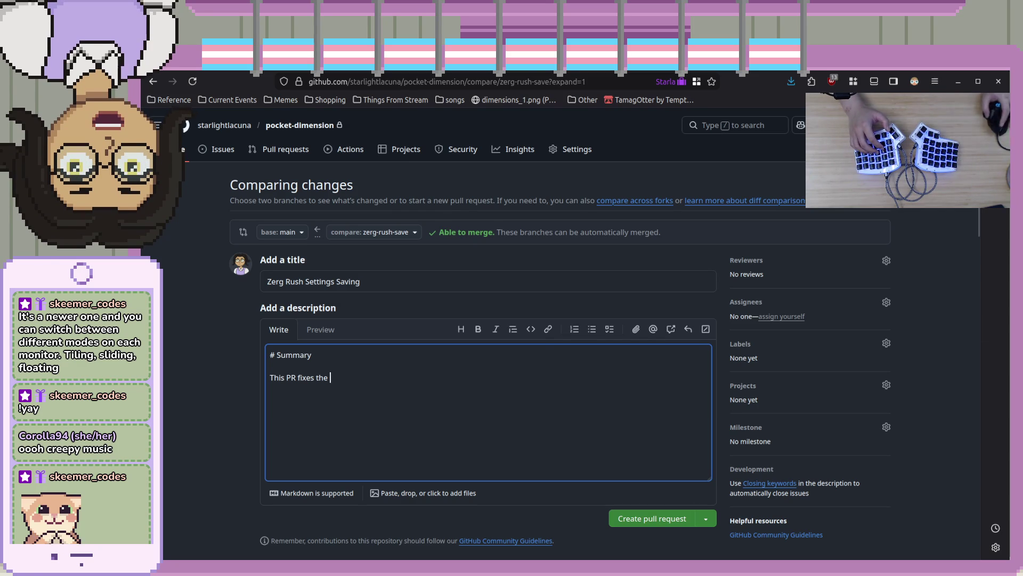
key("alt+Tab")
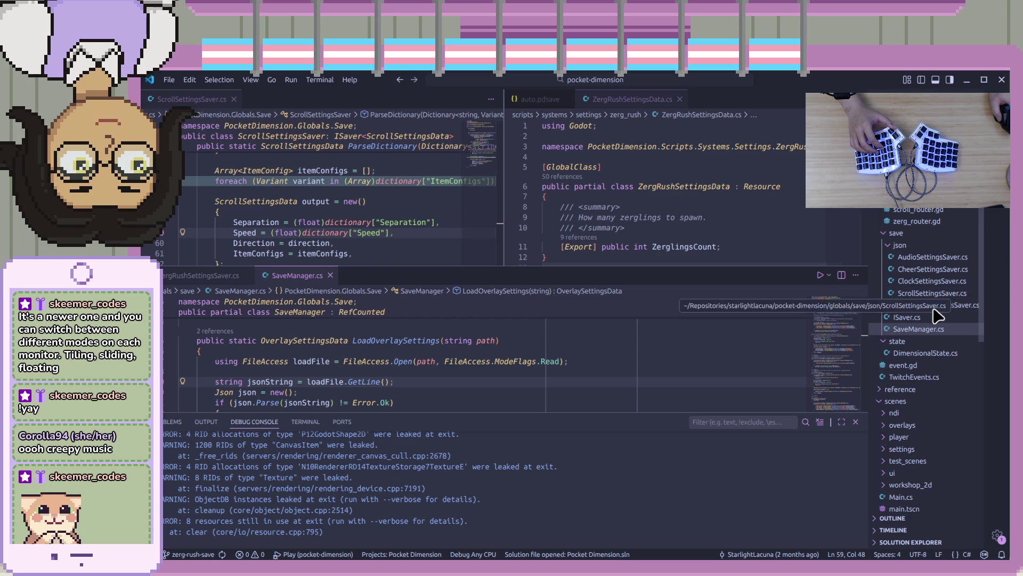
Give ZerglingsCount a default of '= 24;' in ZergRushSettingsData.cs and save the file.
scroll(950, 469, "down", 10)
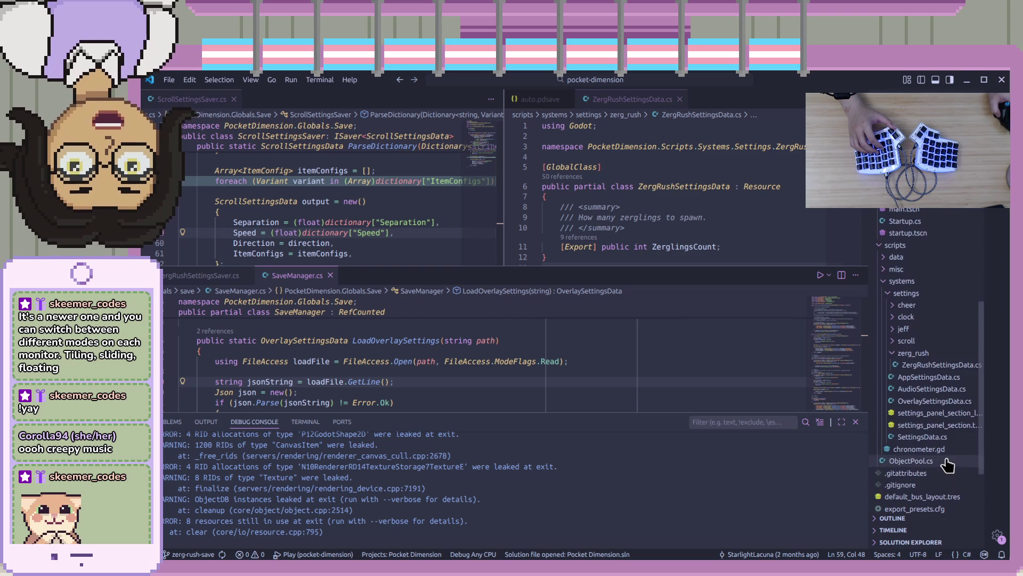
left_click(938, 364)
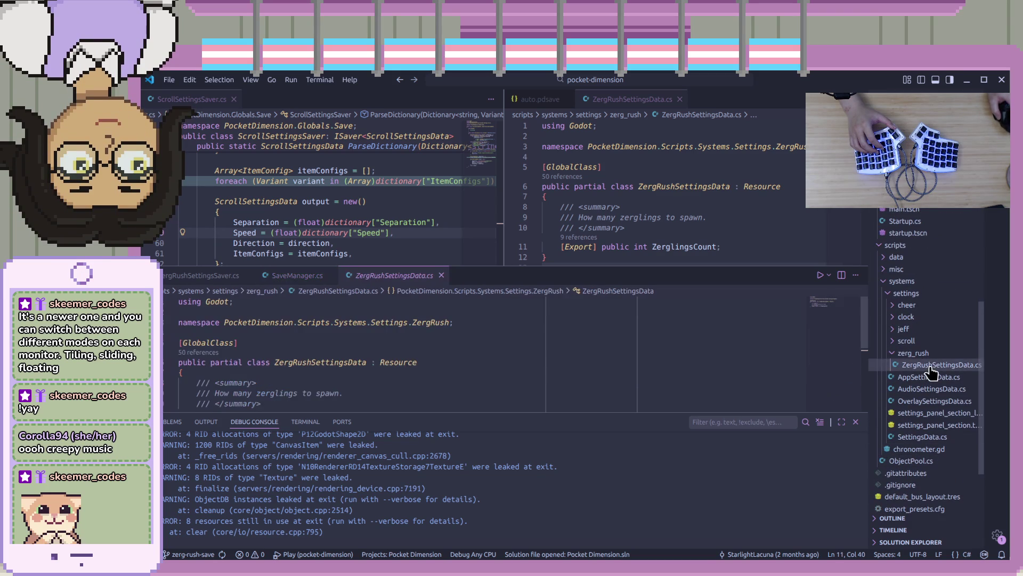
scroll(445, 350, "down", 3)
left_click(451, 344)
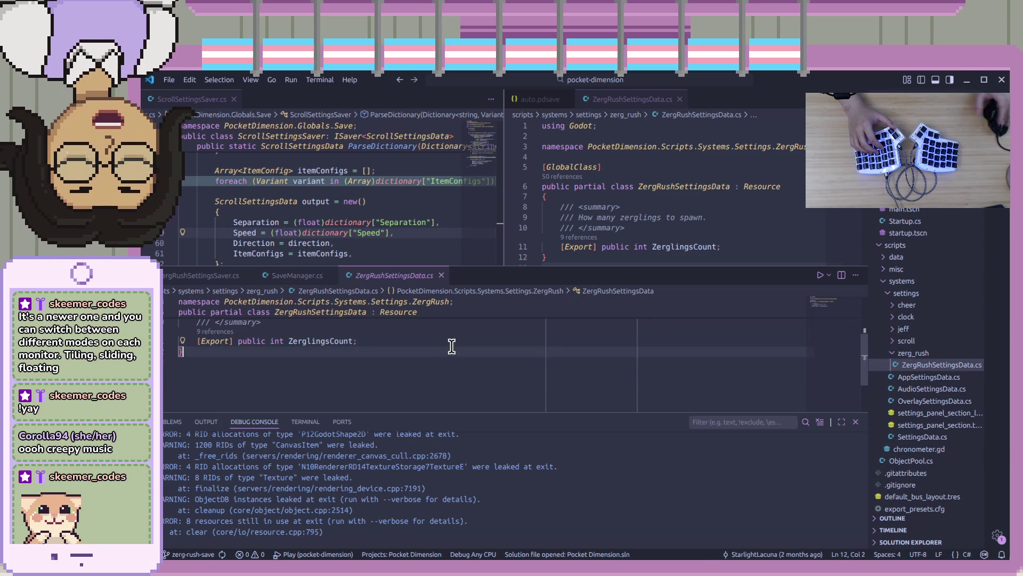
scroll(452, 346, "up", 1)
type("= 24")
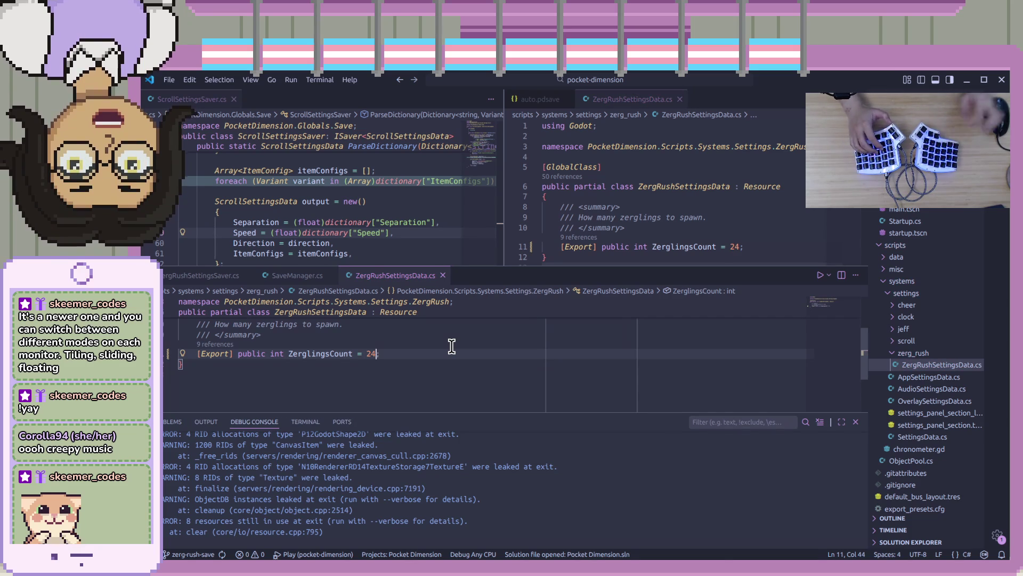
type(";")
key("ctrl+s")
left_click(533, 365)
left_click(537, 354)
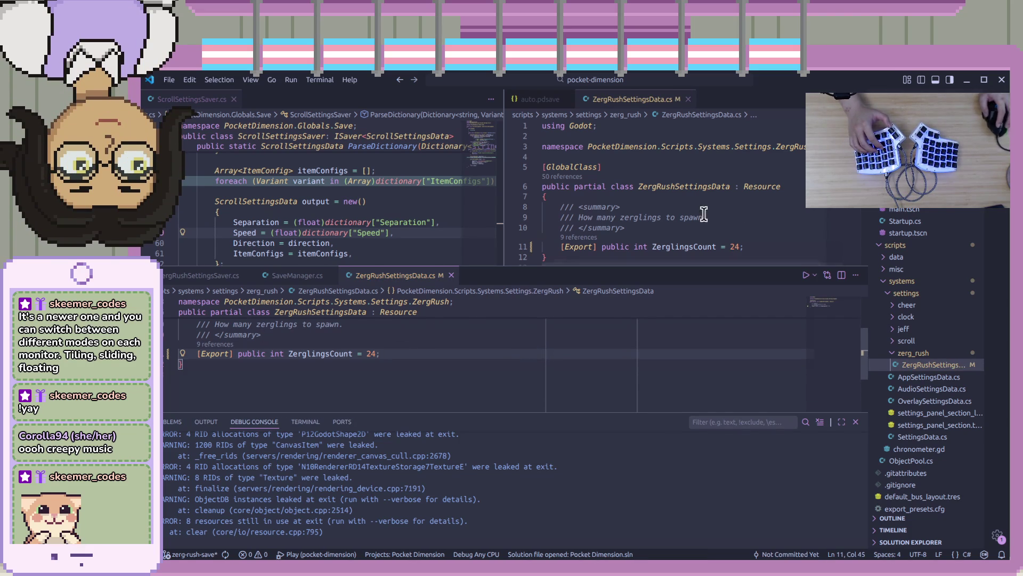
Stage, commit and push the ZergRushSettingsData.cs change to origin/zerg-rush-save.
key("ctrl+shift+g")
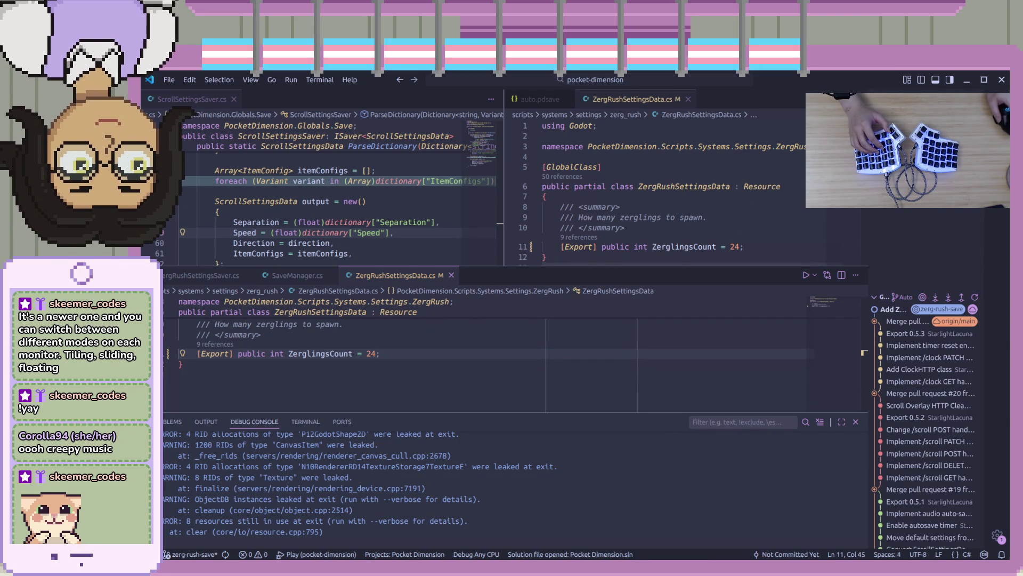
key("ctrl+shift+a")
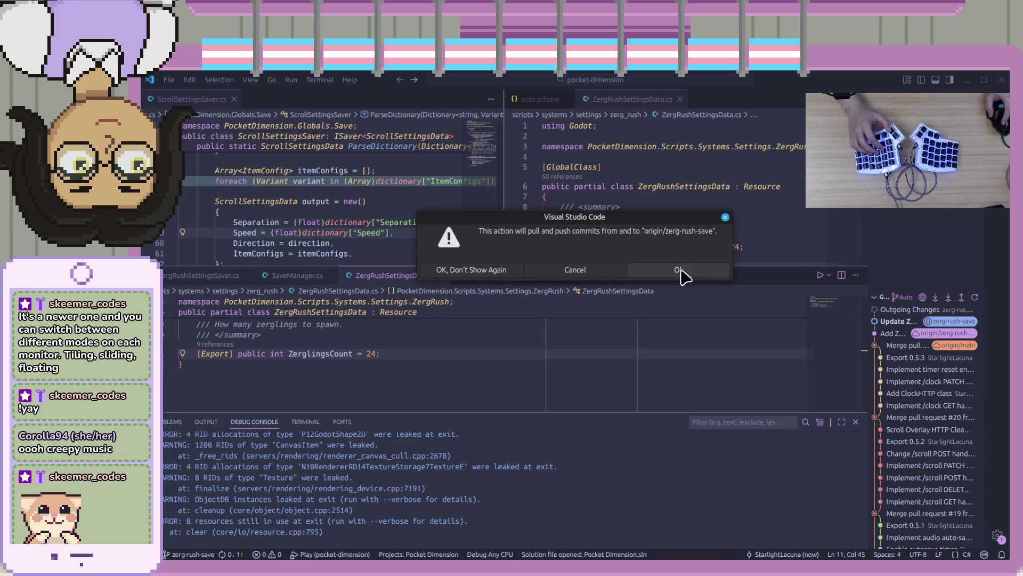
left_click(678, 274)
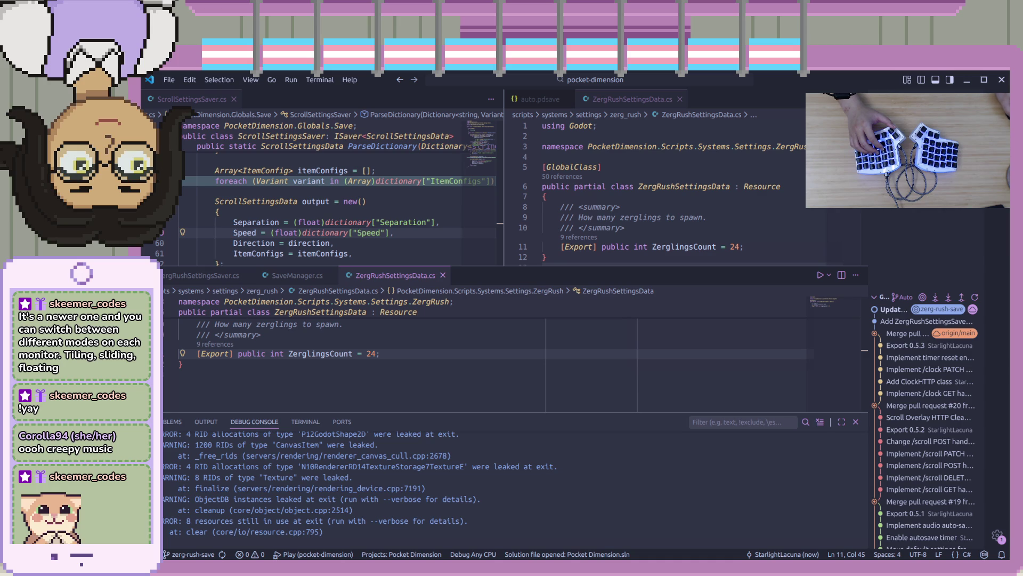
key("alt+Tab")
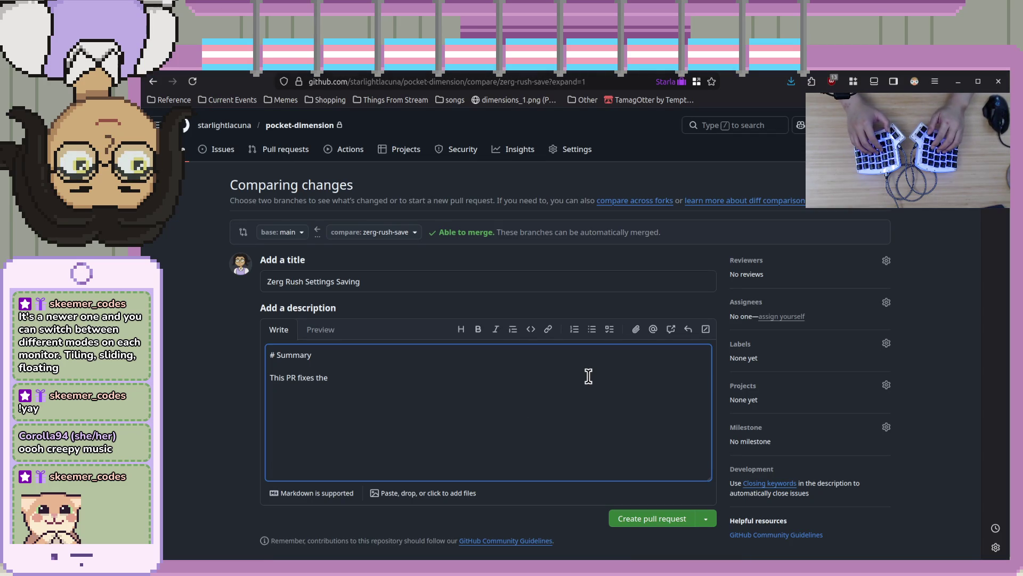
Complete the summary: zerg rush settings were not being persisted; then add a '# Details' heading.
type("bug")
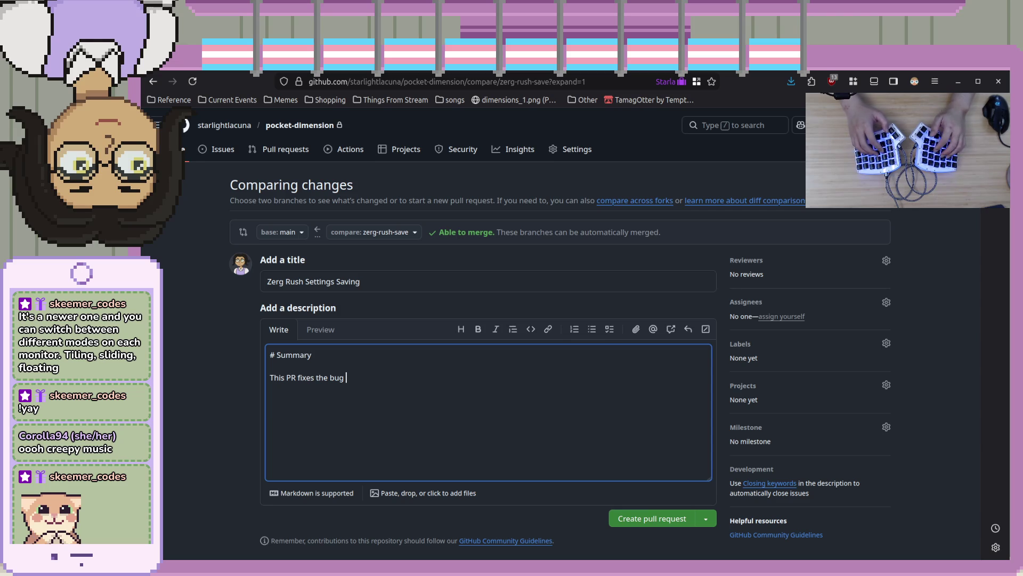
left_click(330, 377)
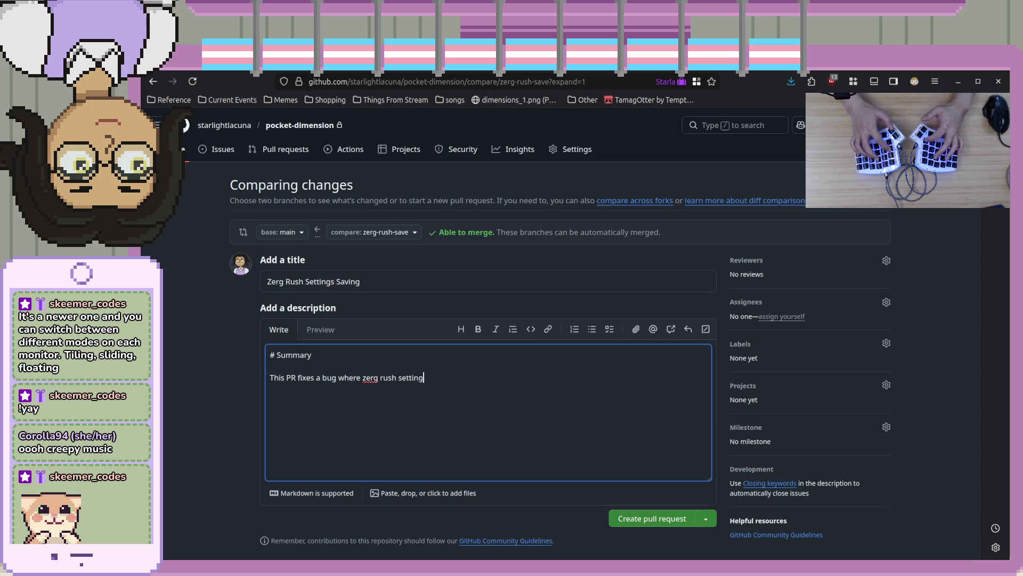
type("s were n")
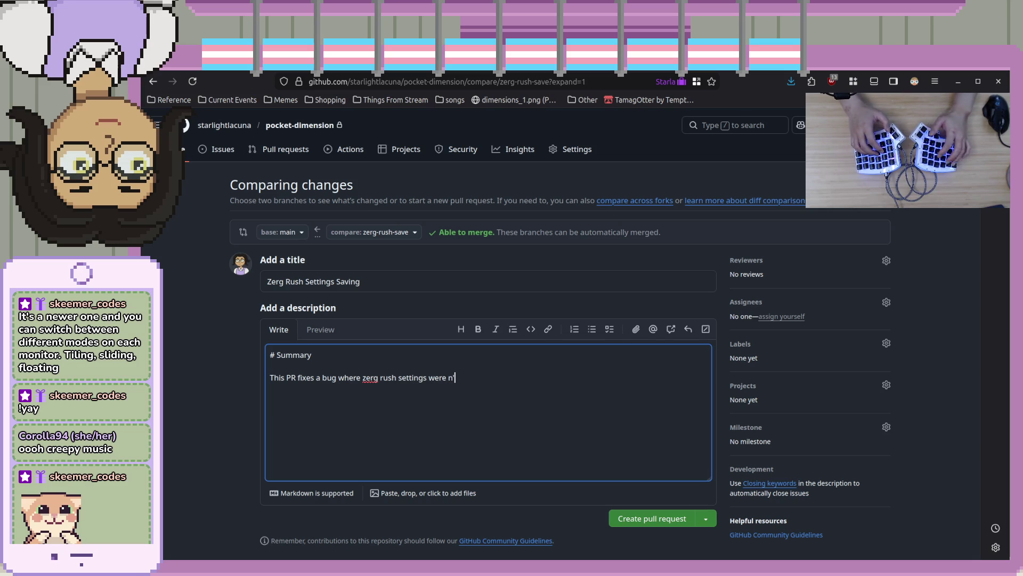
type("ot being persisted.")
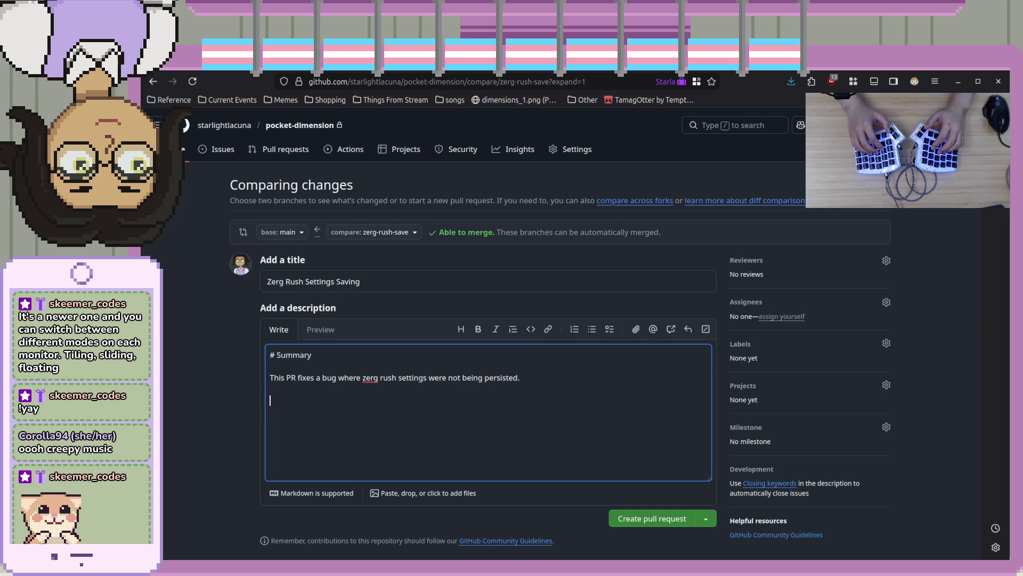
type("# Details")
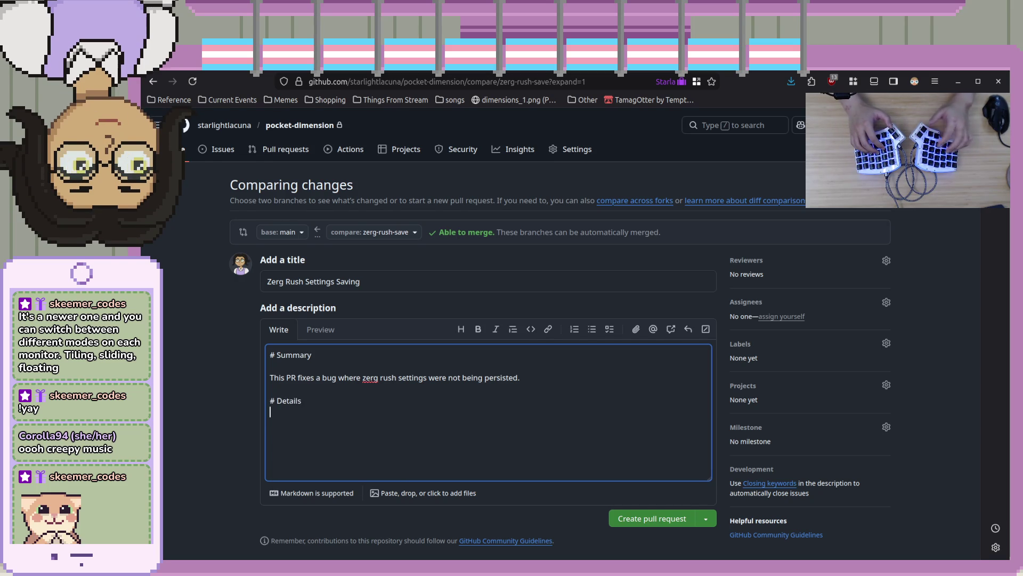
scroll(526, 411, "down", 8)
Add a description bullet about `ZergRushSettingsSaver` and `ZergRushOverlay` saving settings to file.
type("-")
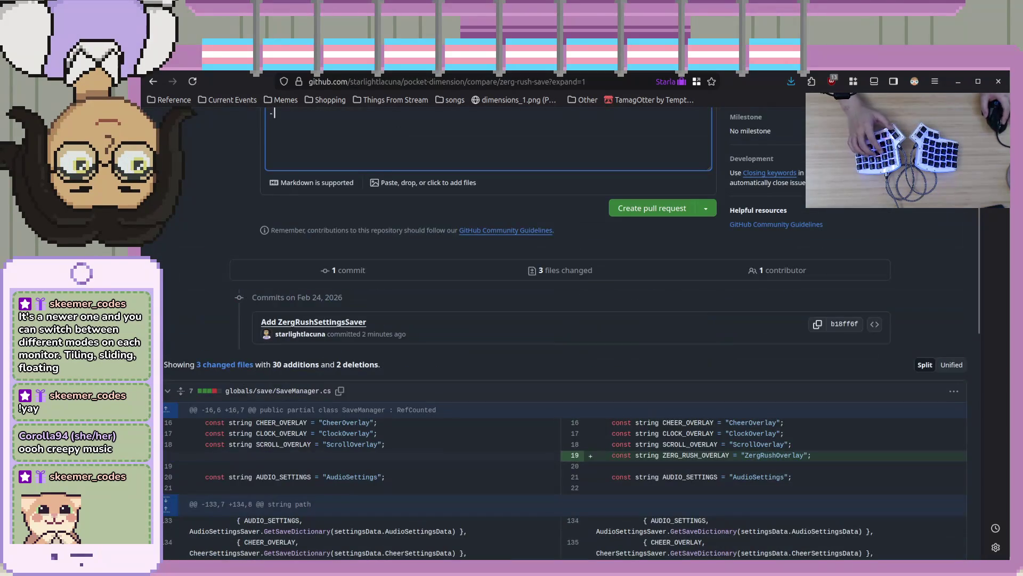
scroll(297, 415, "up", 3)
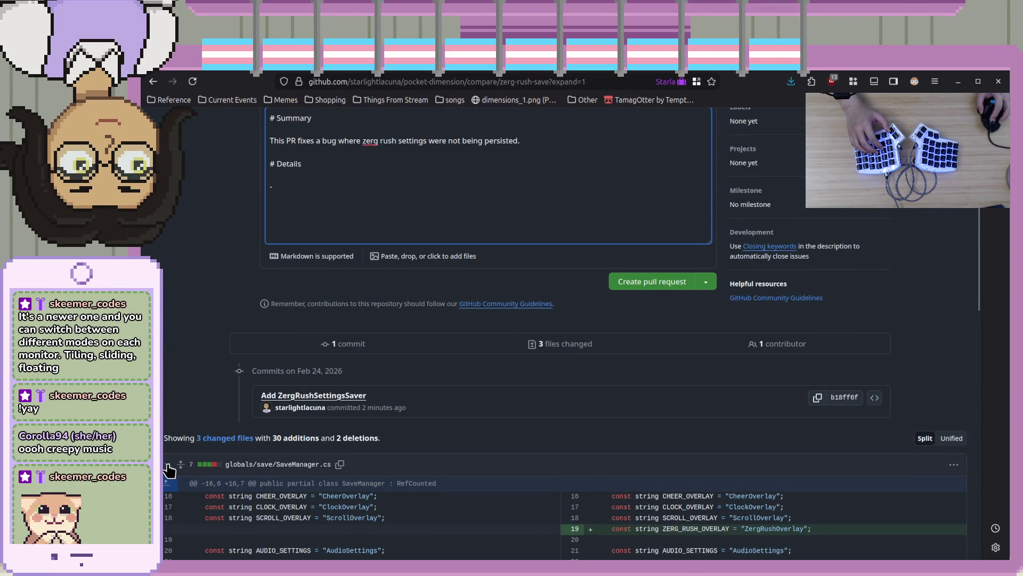
scroll(176, 480, "down", 8)
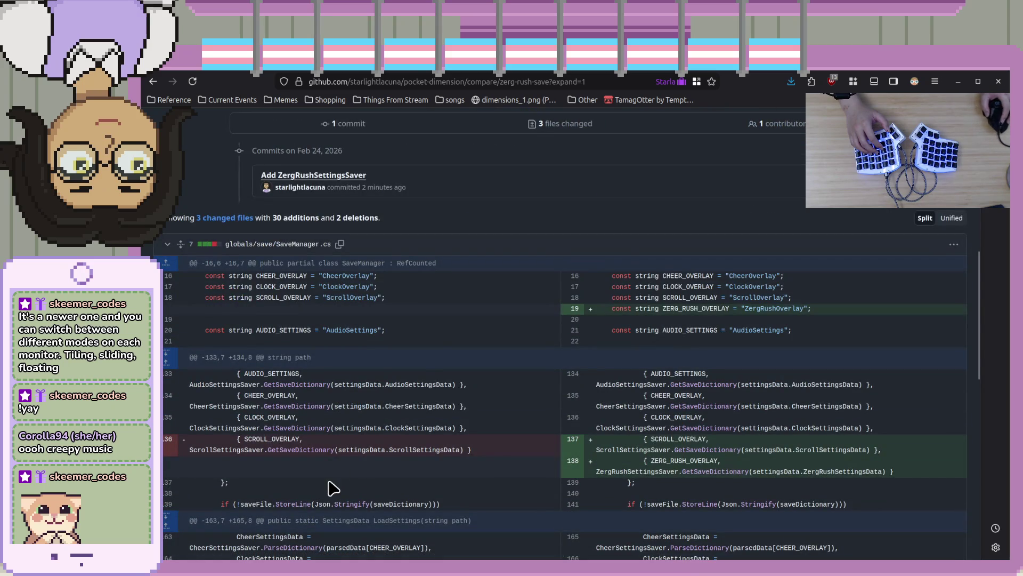
scroll(330, 485, "down", 6)
scroll(337, 483, "down", 3)
key("Return")
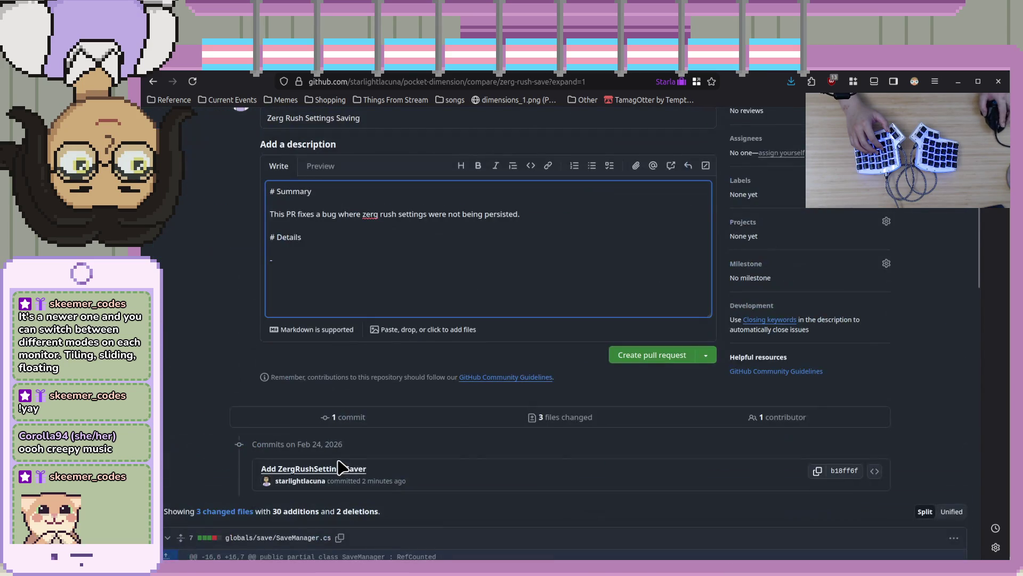
type("- Add `ZergRushSEtti")
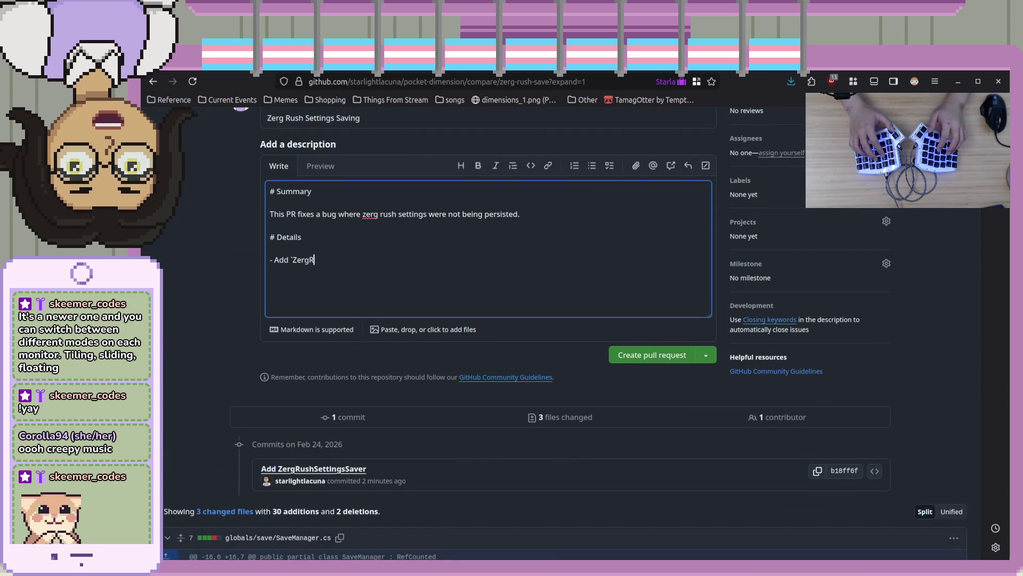
key("BackSpace")
key("BackSpace")
key("BackSpace")
type("ettingsSaver`.")
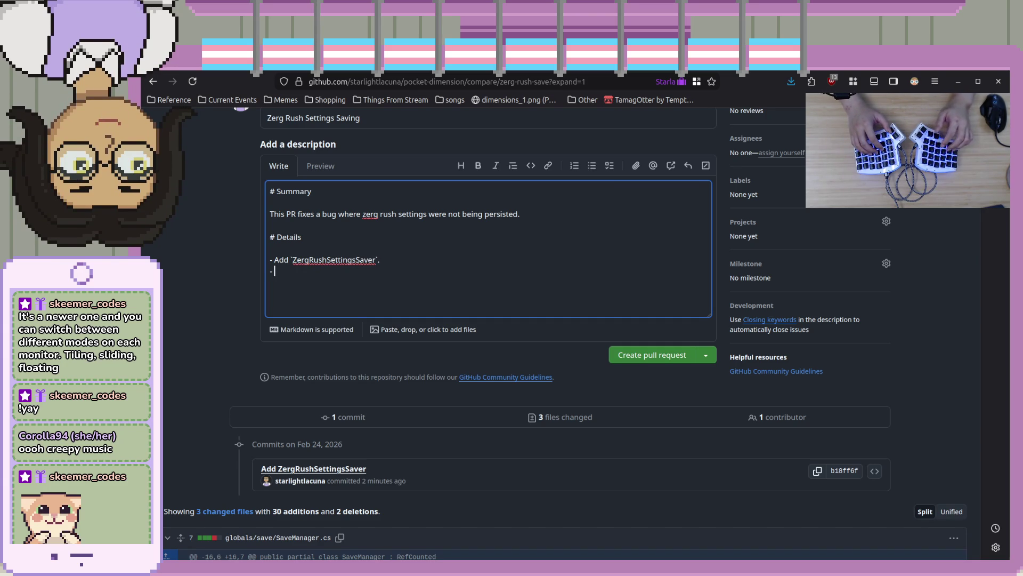
type("ZergRushOverlay` ")
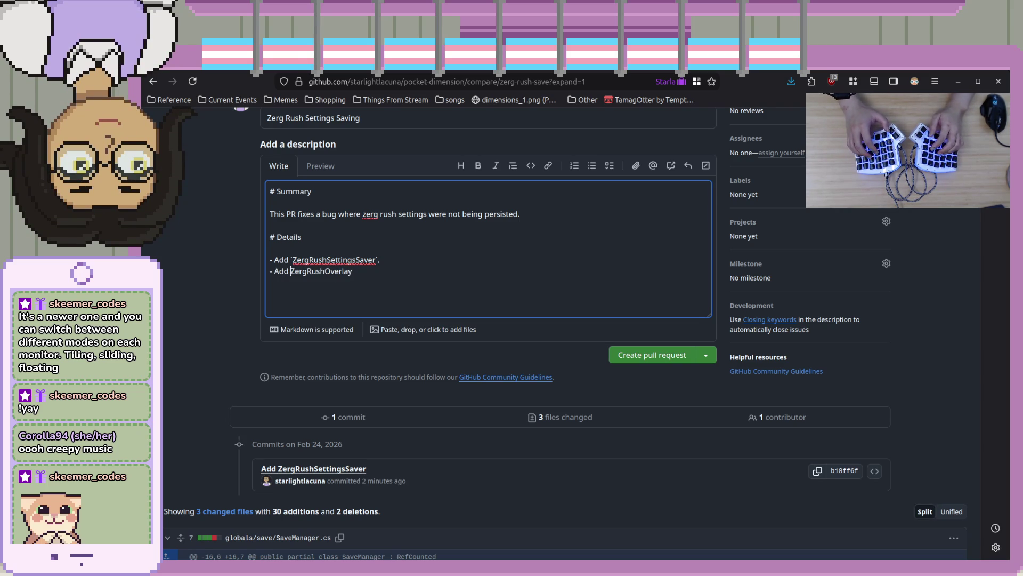
type("to save ")
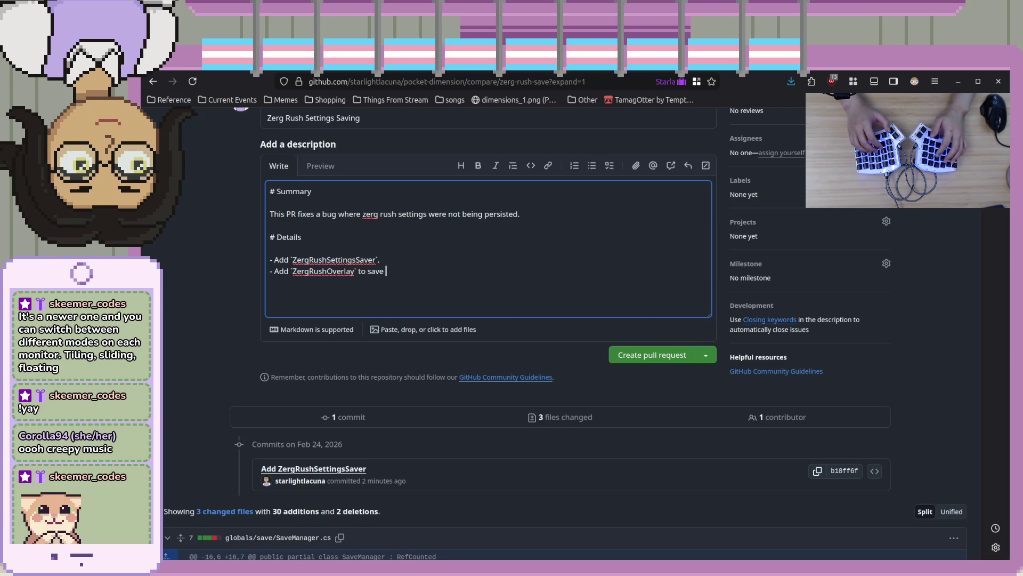
type("file")
key("BackSpace")
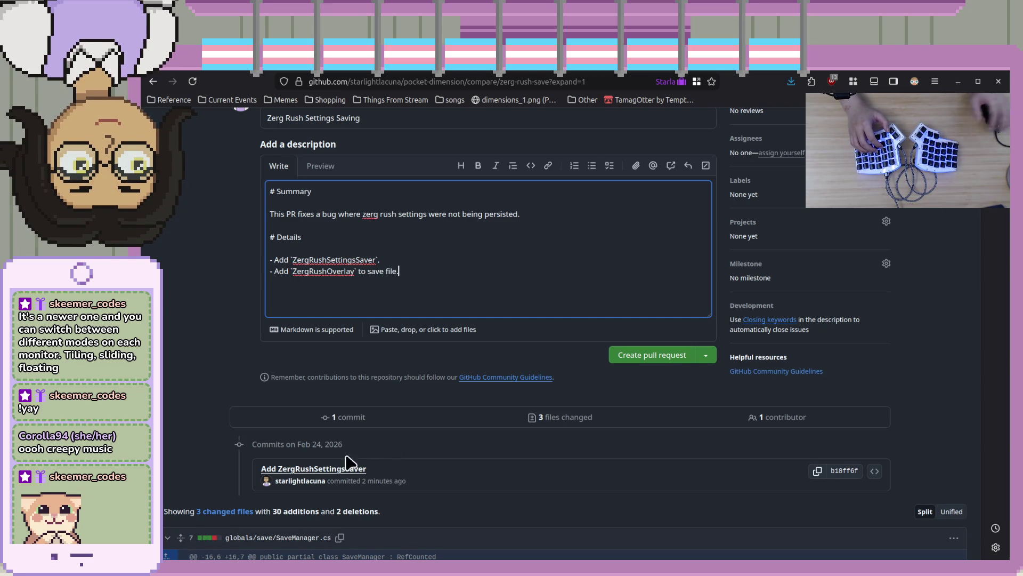
Collapse the SaveManager.cs, ZergRushSettingsSaver.cs and .uid file diffs on the compare page.
scroll(434, 389, "down", 15)
scroll(430, 393, "up", 6)
scroll(176, 277, "up", 4)
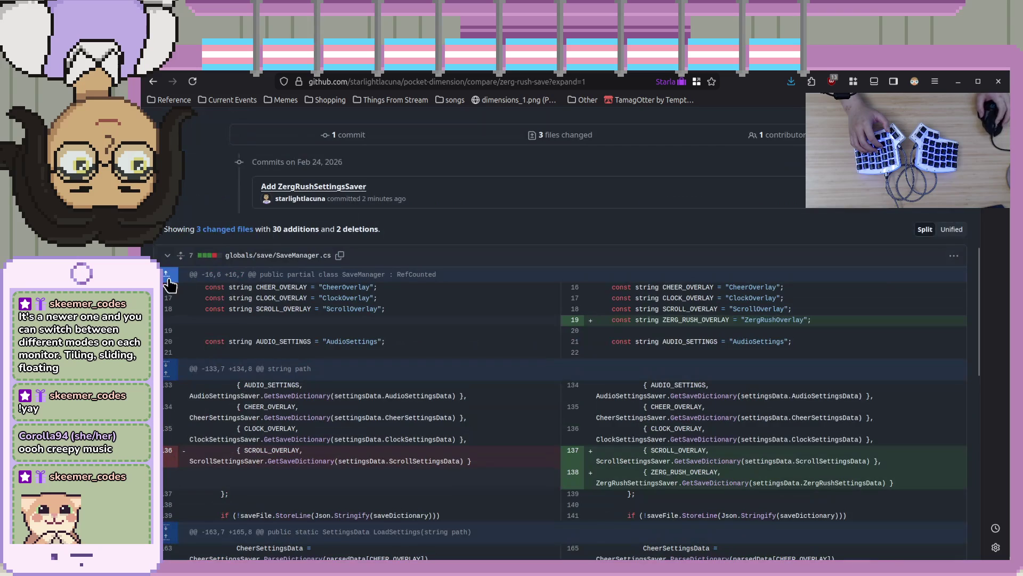
left_click(167, 256)
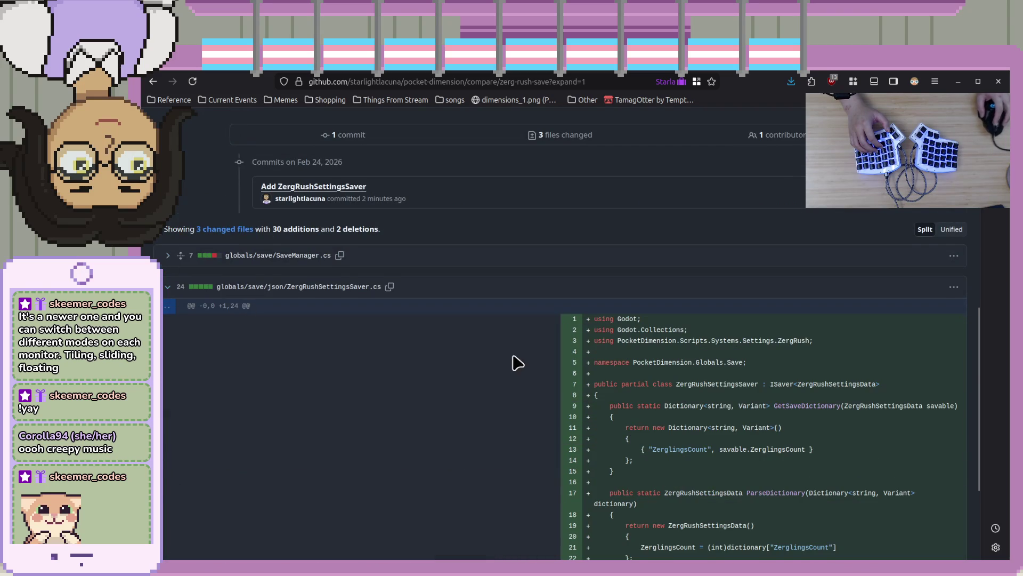
scroll(509, 359, "down", 3)
scroll(176, 255, "up", 3)
left_click(167, 278)
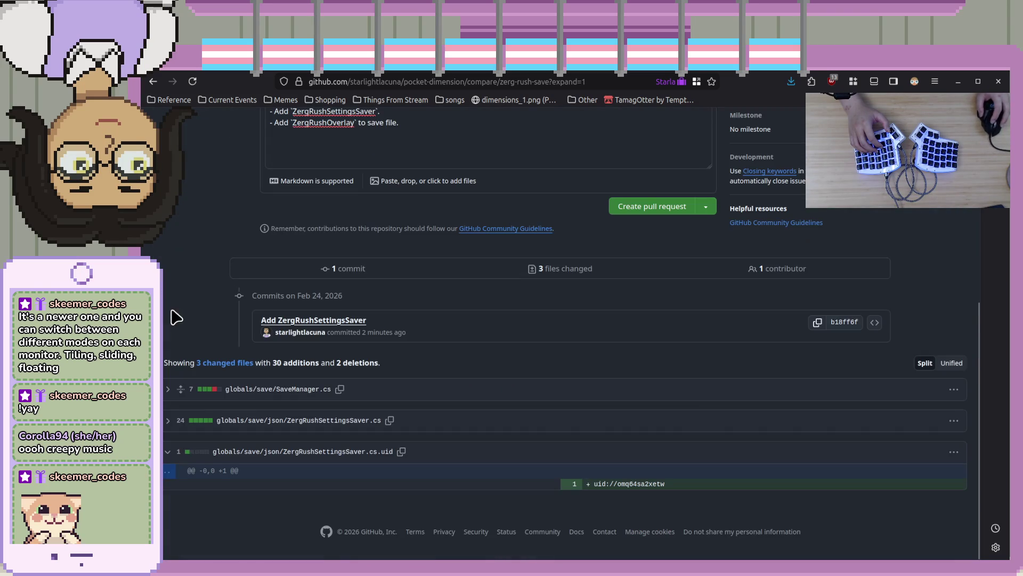
left_click(168, 453)
scroll(475, 448, "up", 5)
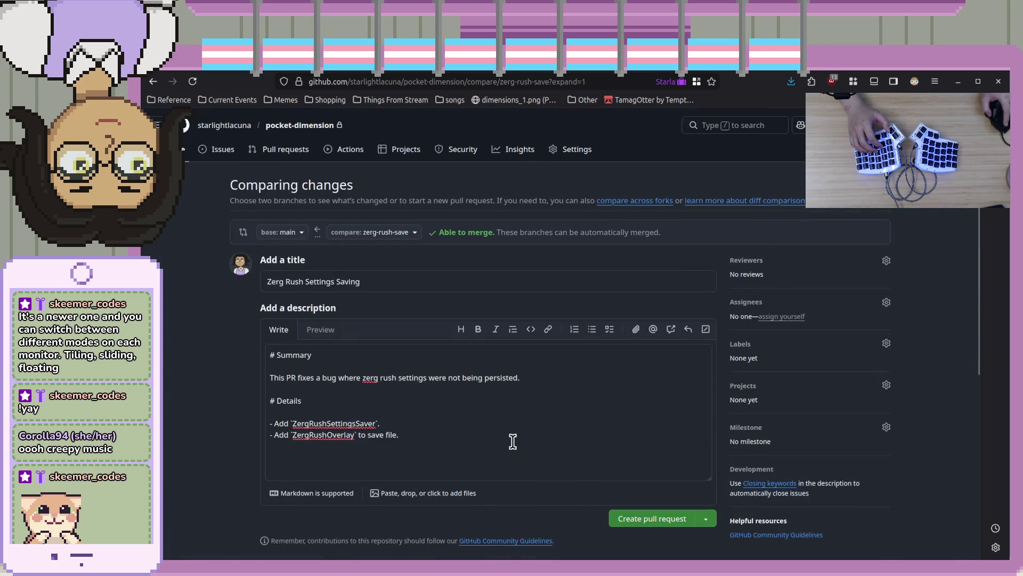
Check the description text, then collapse the SaveManager, SettingsSaver, .uid and SettingsData diffs.
left_click(509, 438)
key("shift+Home")
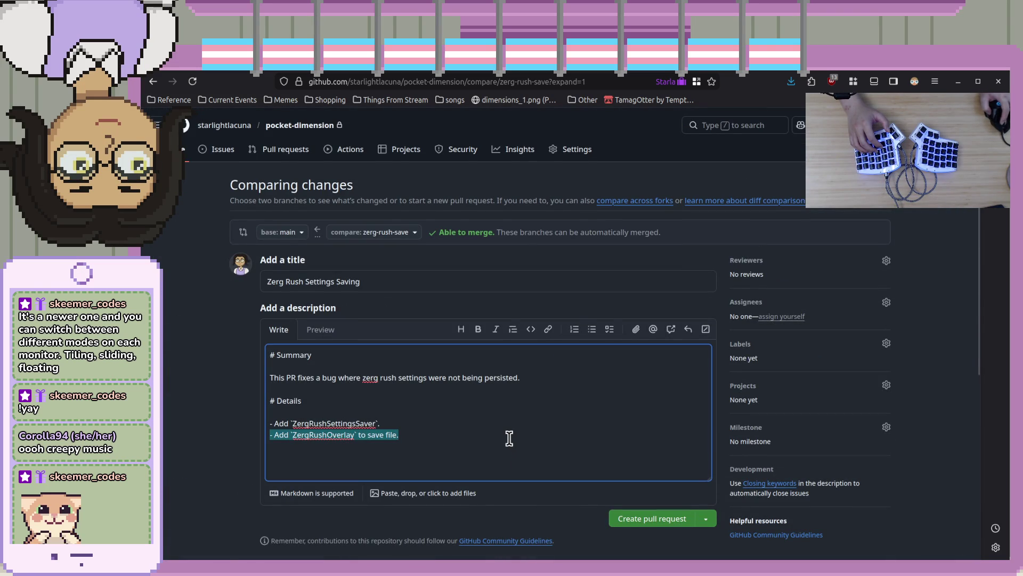
key("End")
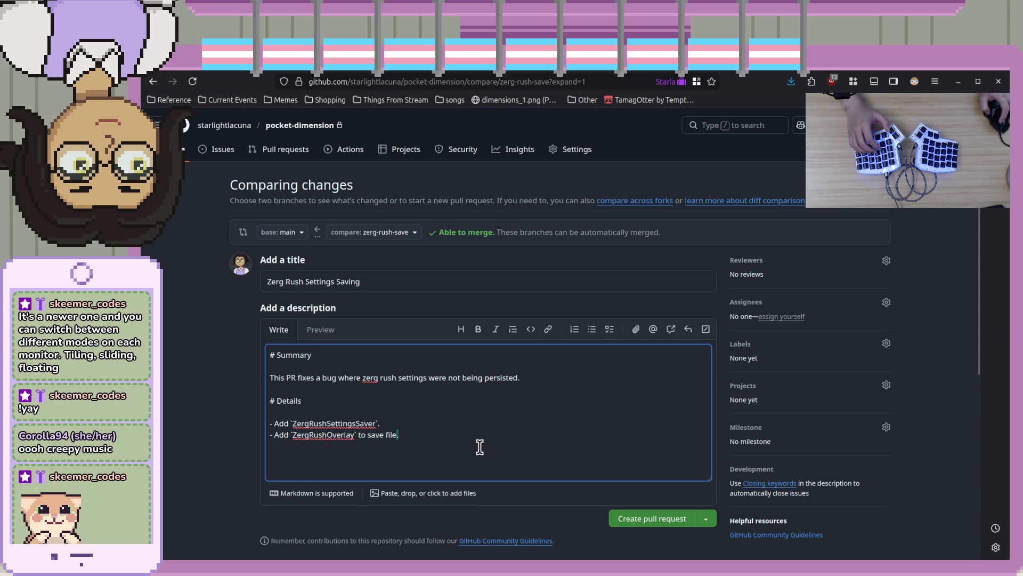
key("ctrl+a")
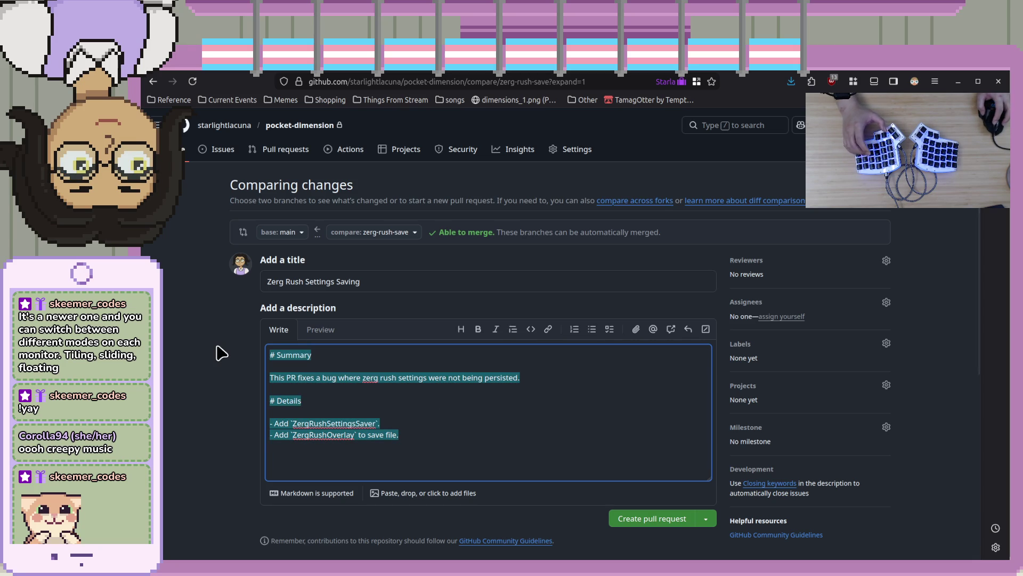
left_click(226, 181)
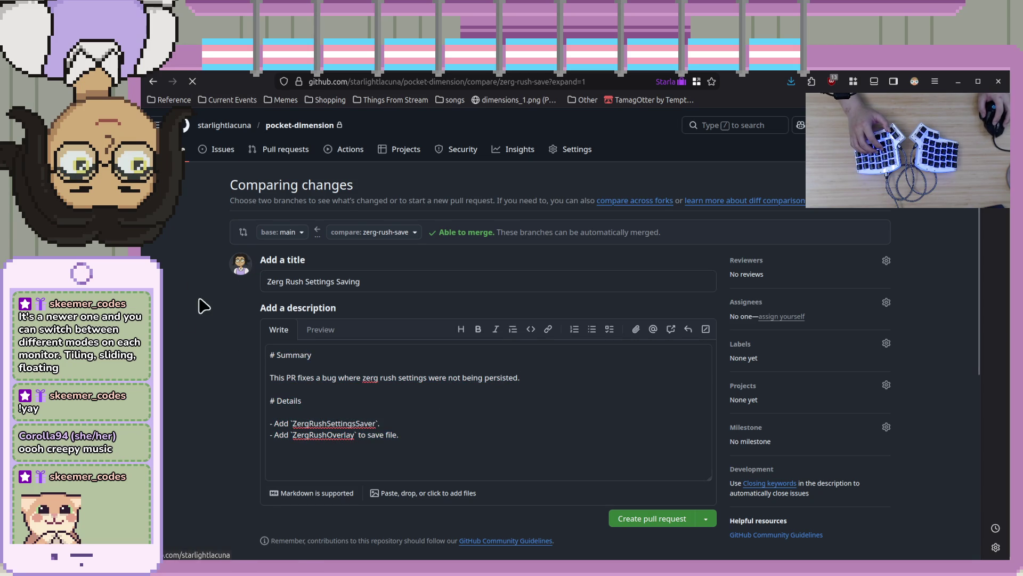
scroll(331, 407, "down", 5)
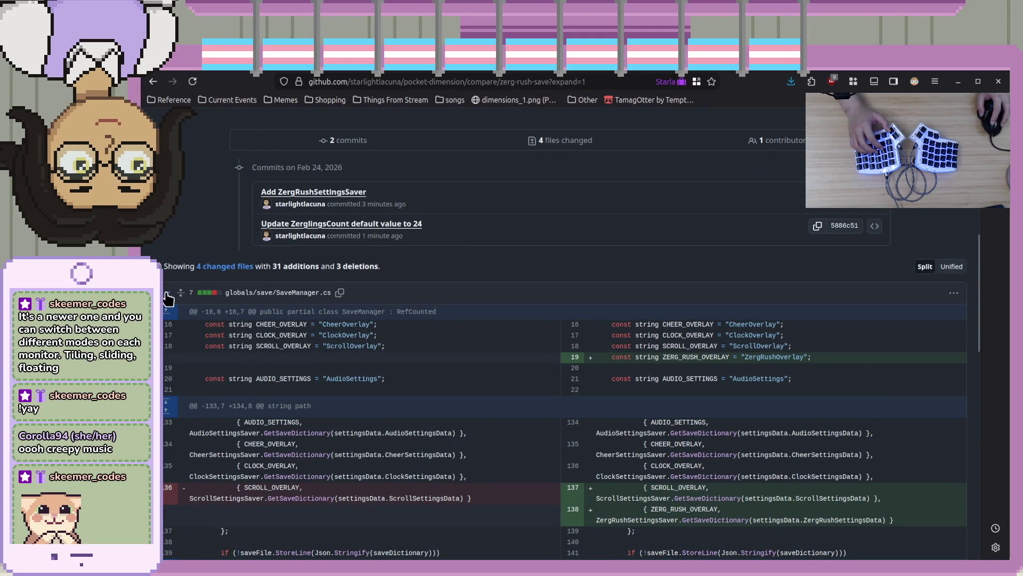
left_click(166, 293)
left_click(168, 326)
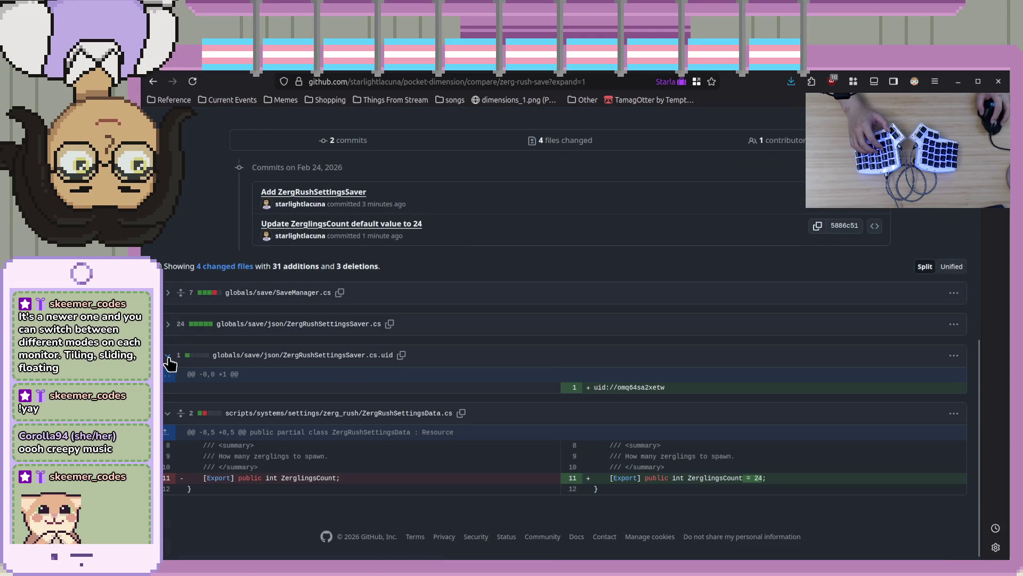
left_click(168, 356)
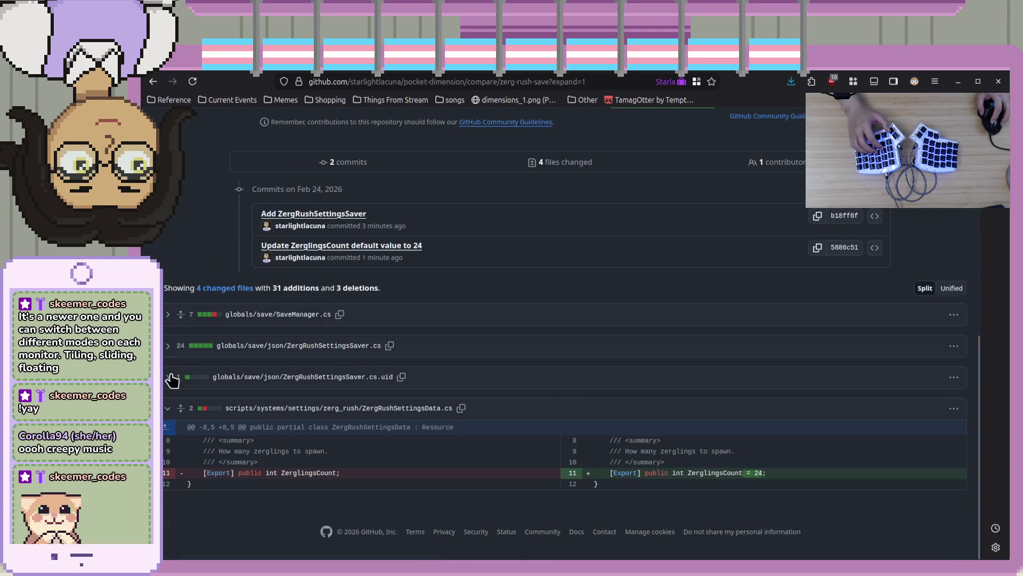
left_click(167, 408)
scroll(370, 425, "up", 6)
Add the bullet 'Set `ZerglingsCount` default value to 24.' and create the pull request.
left_click(500, 443)
type("-")
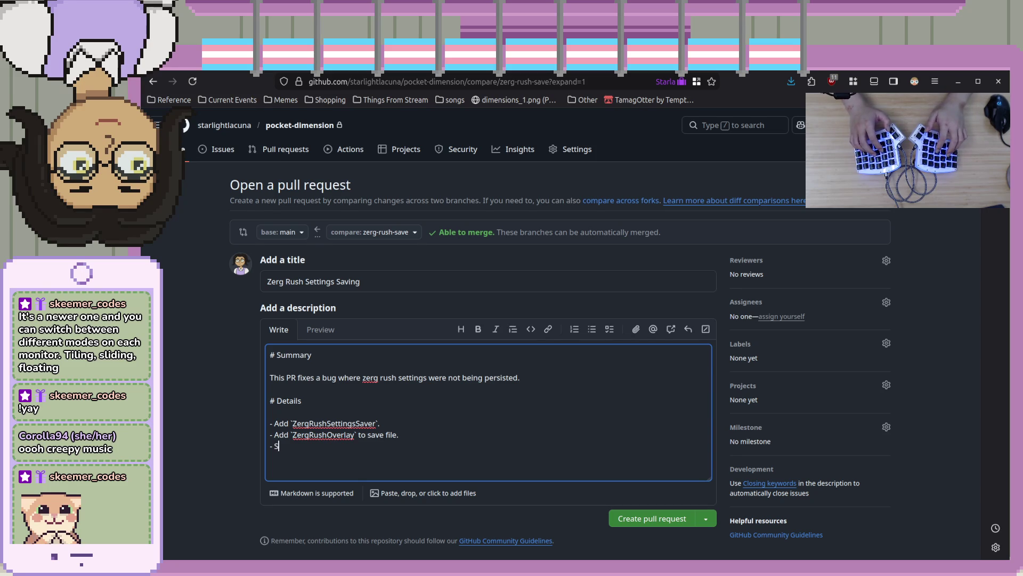
type("Set Zerglin")
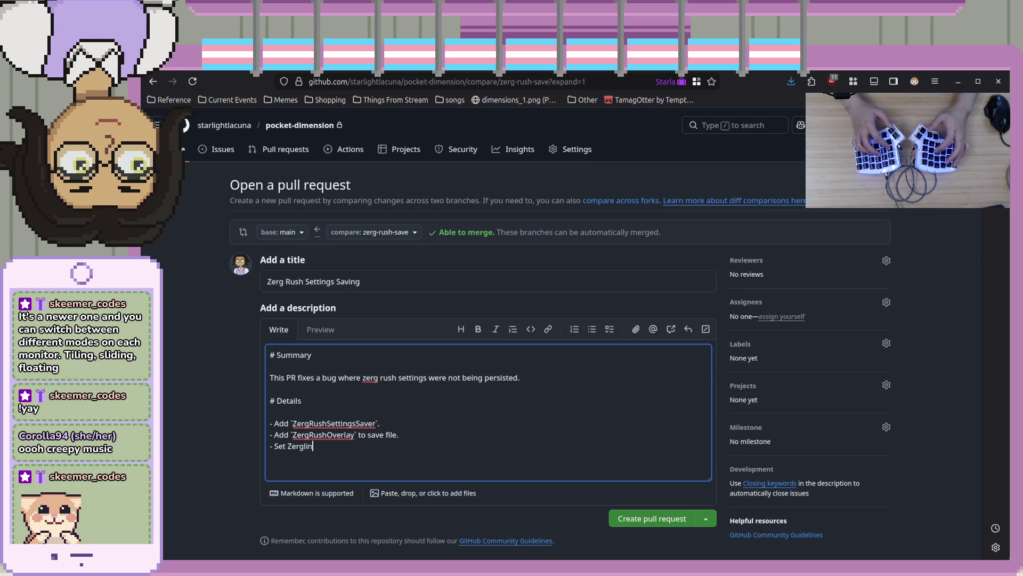
type("gsCount")
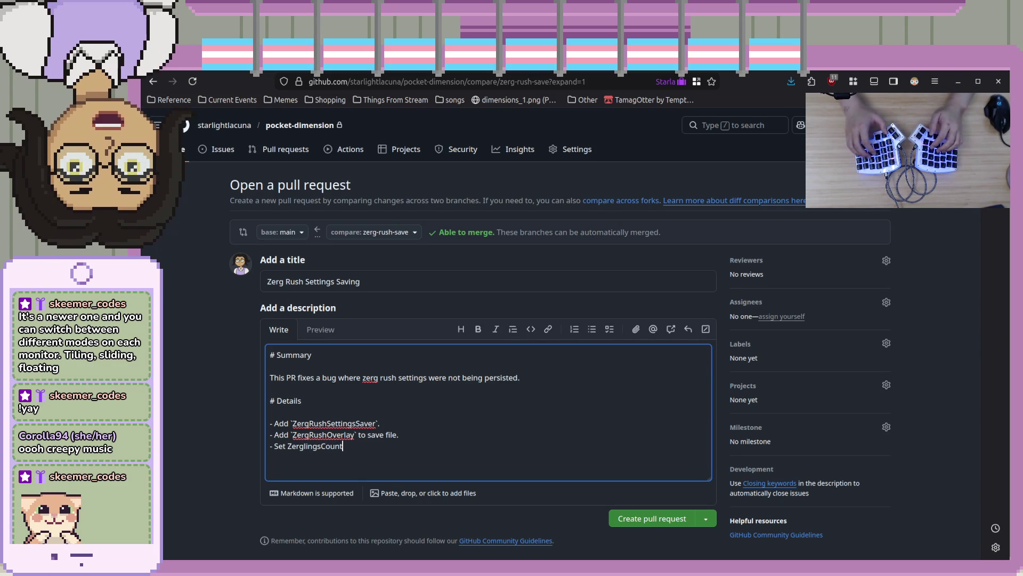
key("ctrl+Left")
type("`")
key("End")
type("` de")
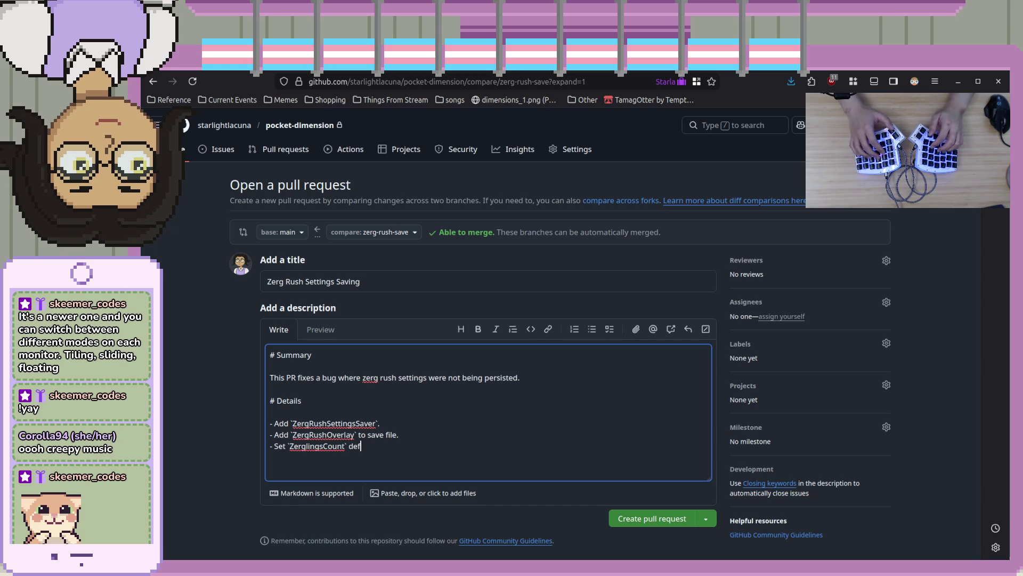
type("fault value to ")
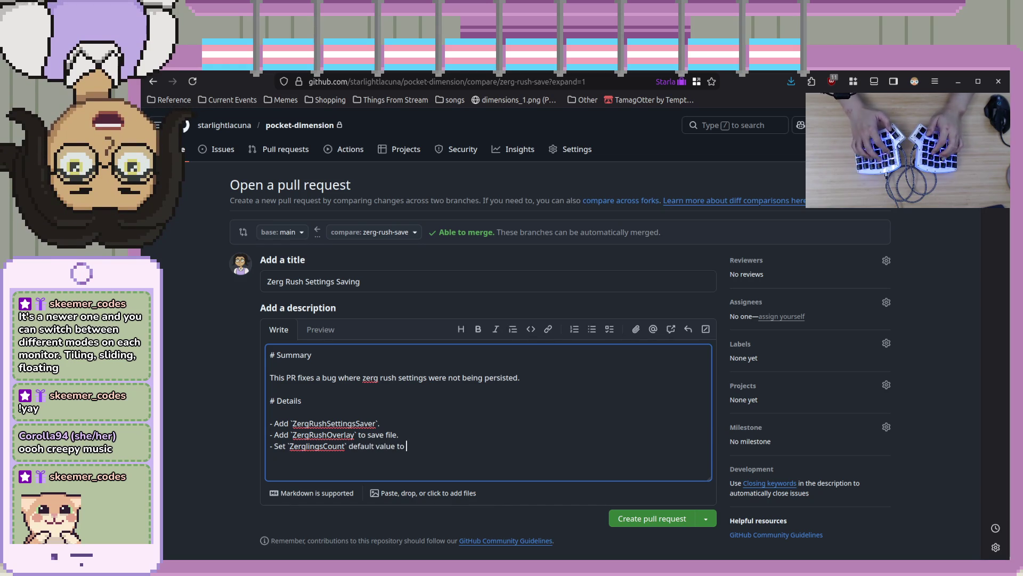
type("24.")
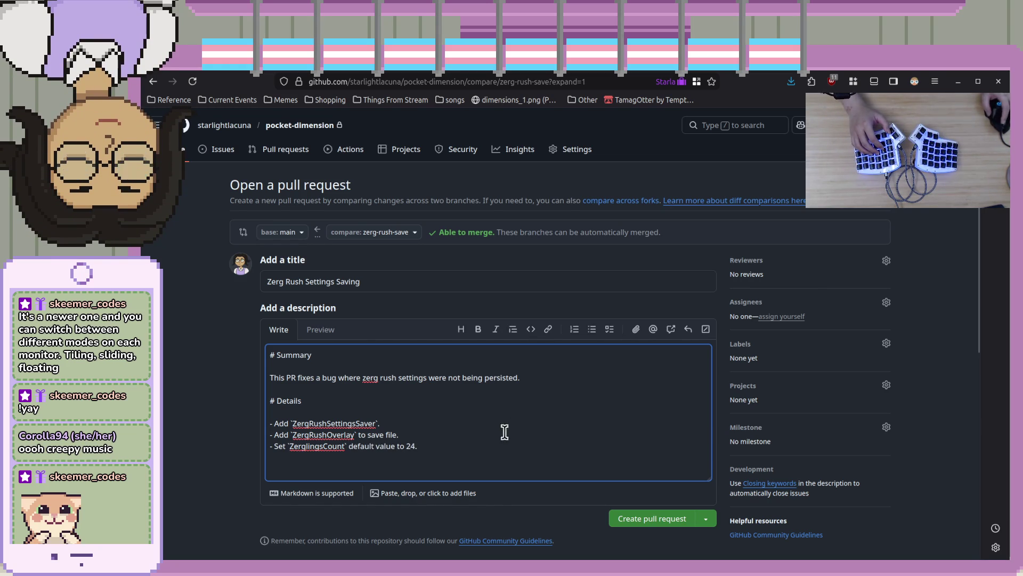
left_click(667, 525)
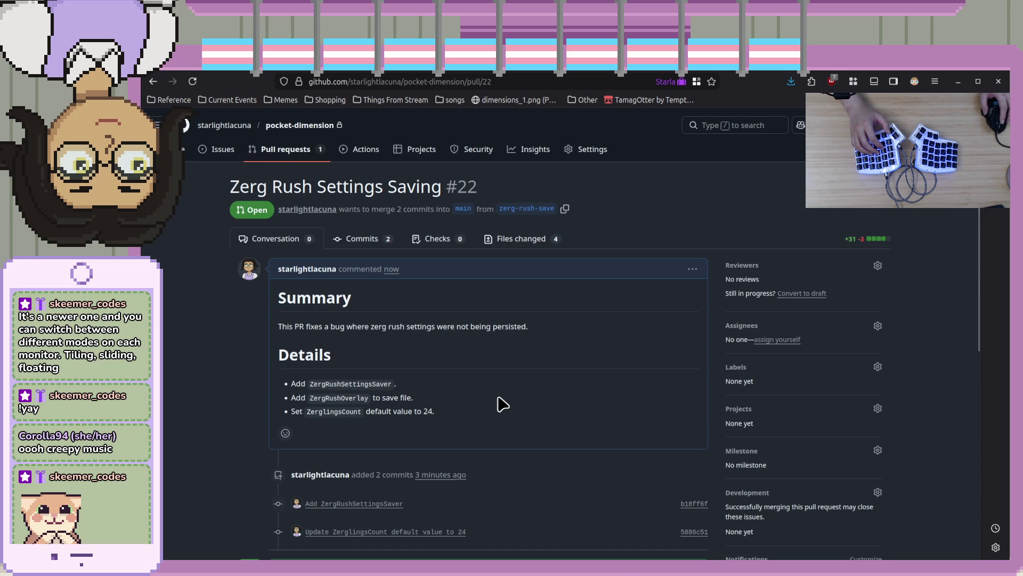
Merge pull request #22 'Zerg Rush Settings Saving' into main, then switch to Godot.
scroll(503, 404, "down", 5)
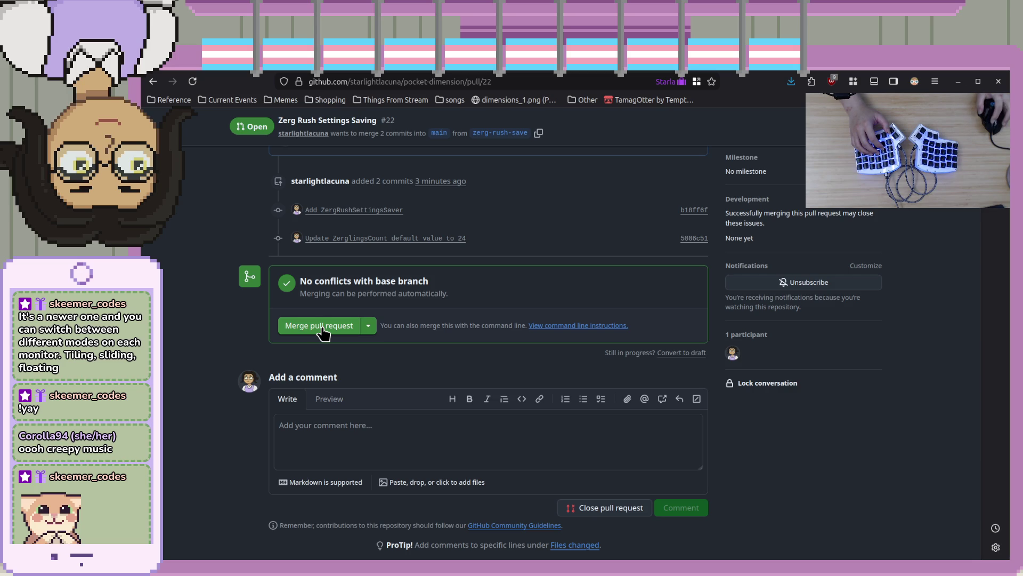
left_click(324, 330)
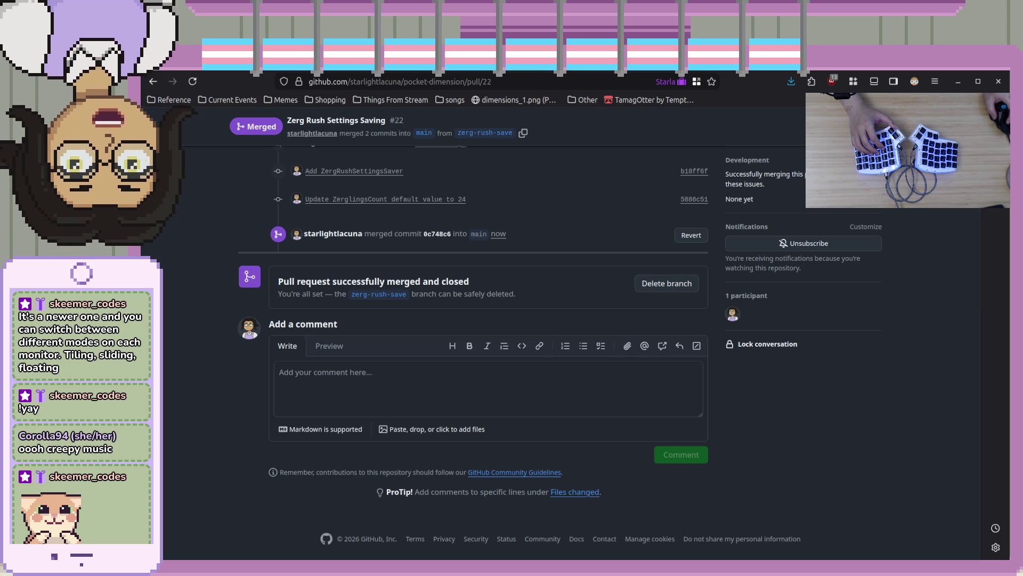
key("alt+Tab")
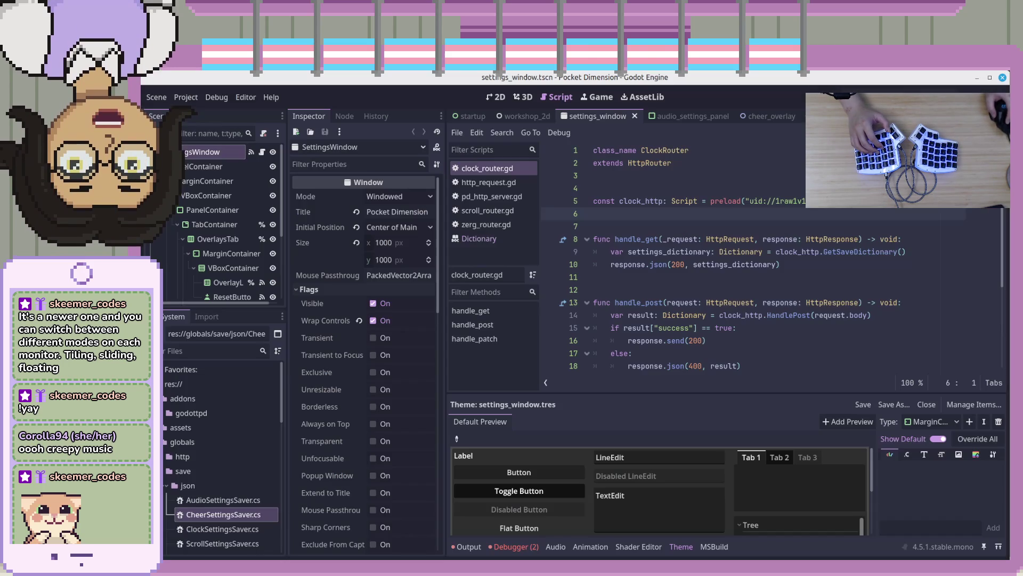
Run Pocket Dimension with F5, stop the game with F8, and return to the browser.
key("F5")
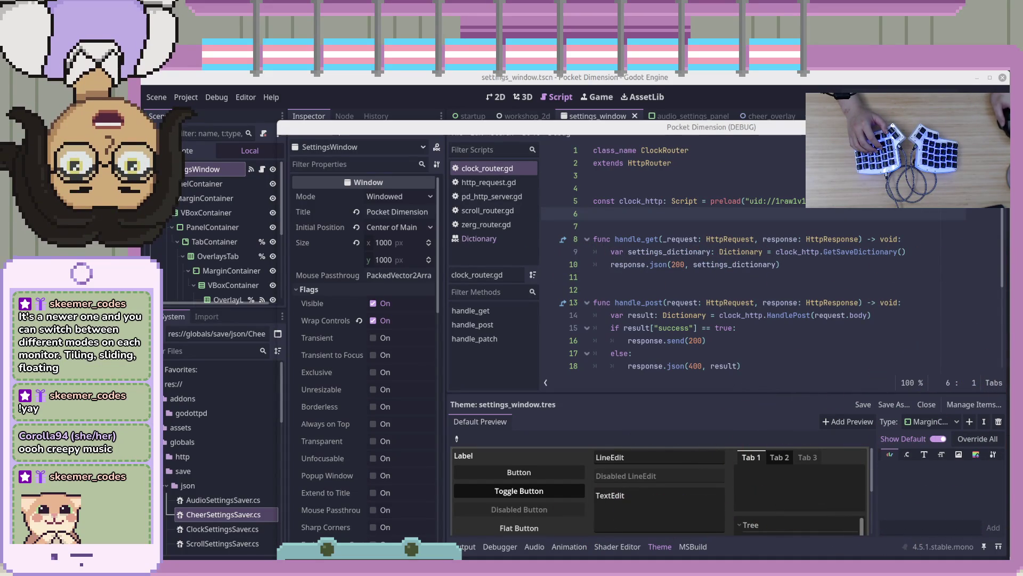
key("F8")
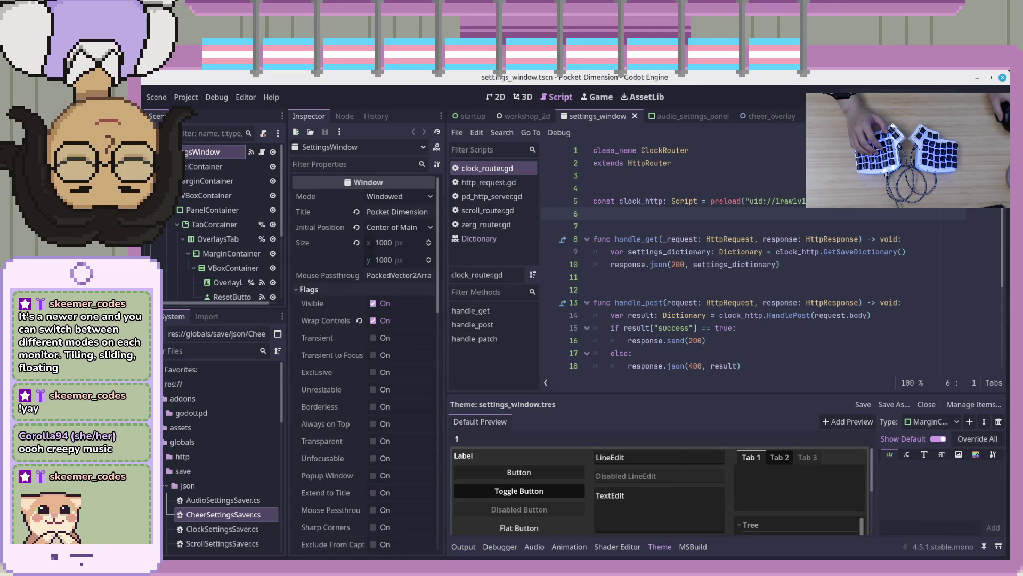
key("alt+Tab")
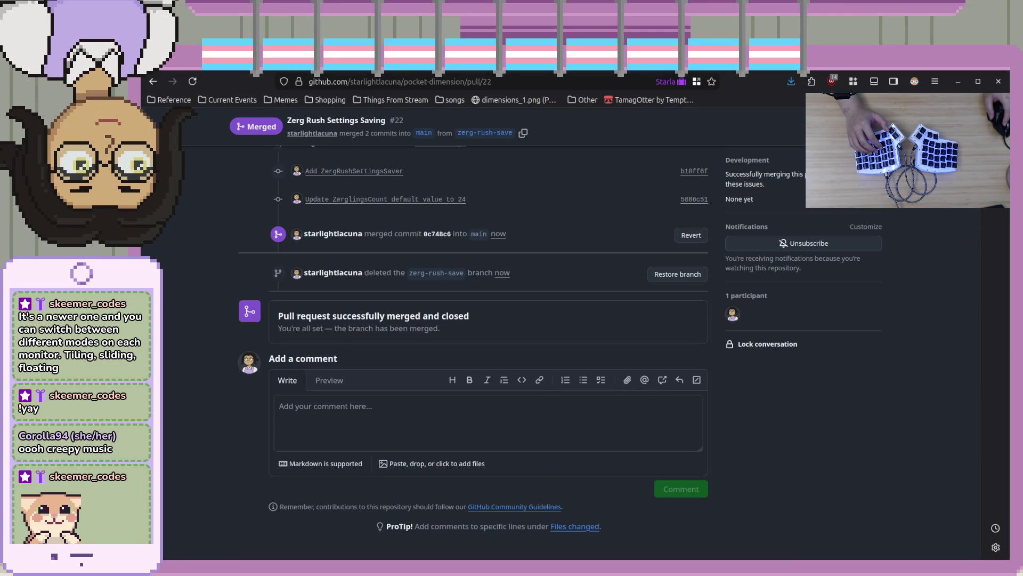
Navigate back to the wizard-tower-godot repository page, then switch to Godot.
key("alt+Left")
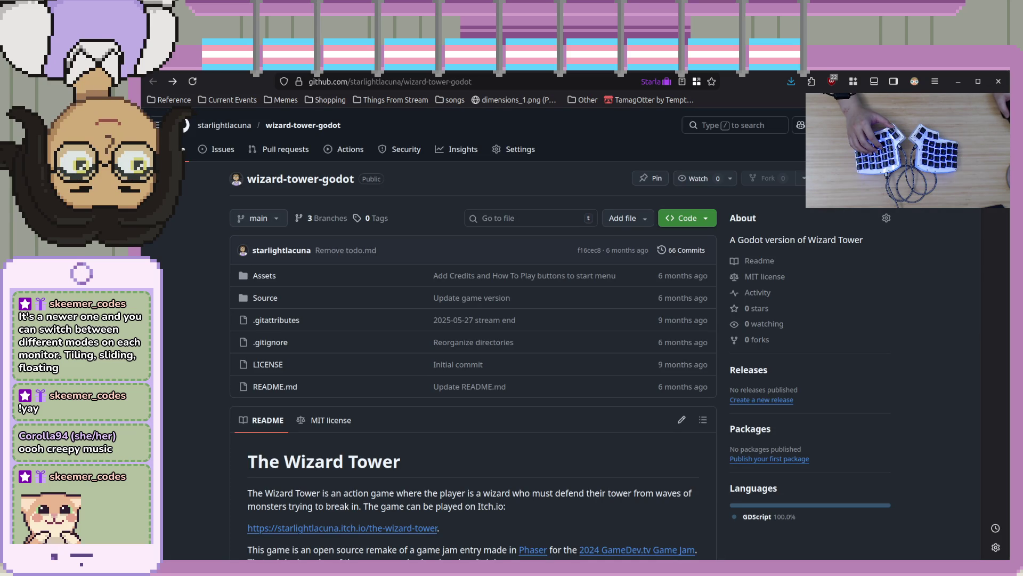
key("alt+Tab")
Review clock_router.gd at lines 11 and 16, then switch to Visual Studio Code.
left_click(787, 274)
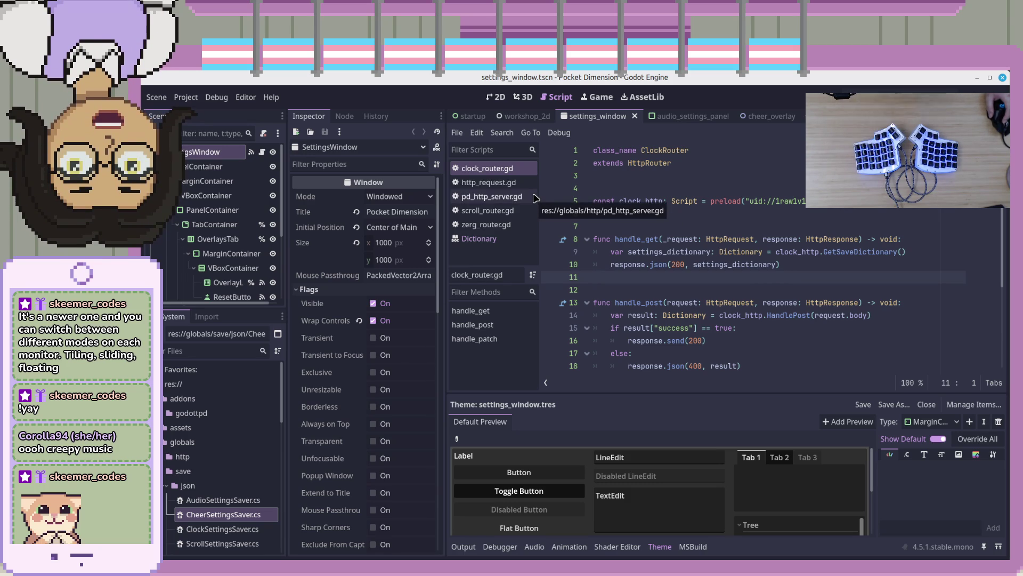
left_click(915, 342)
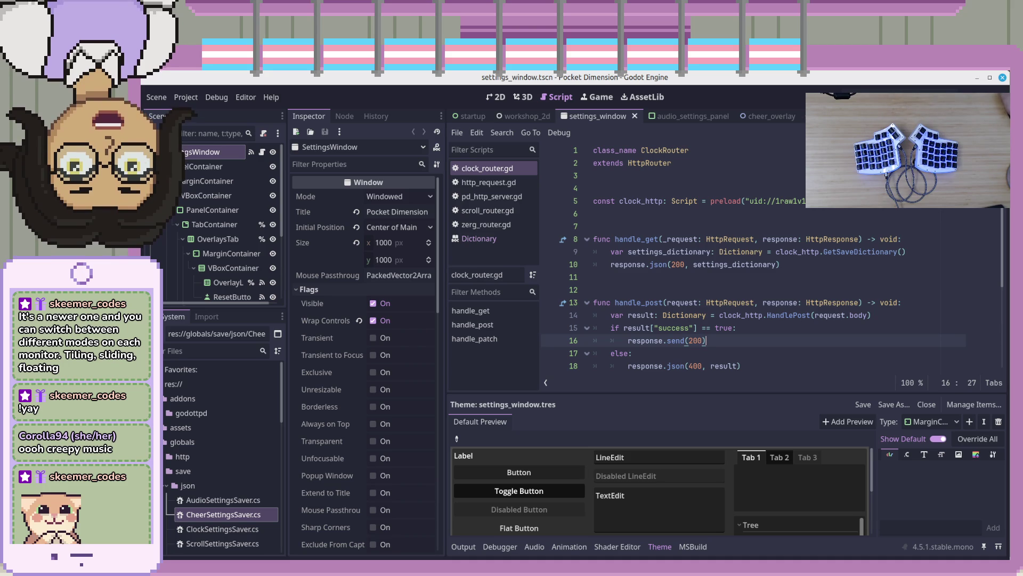
key("alt+Tab")
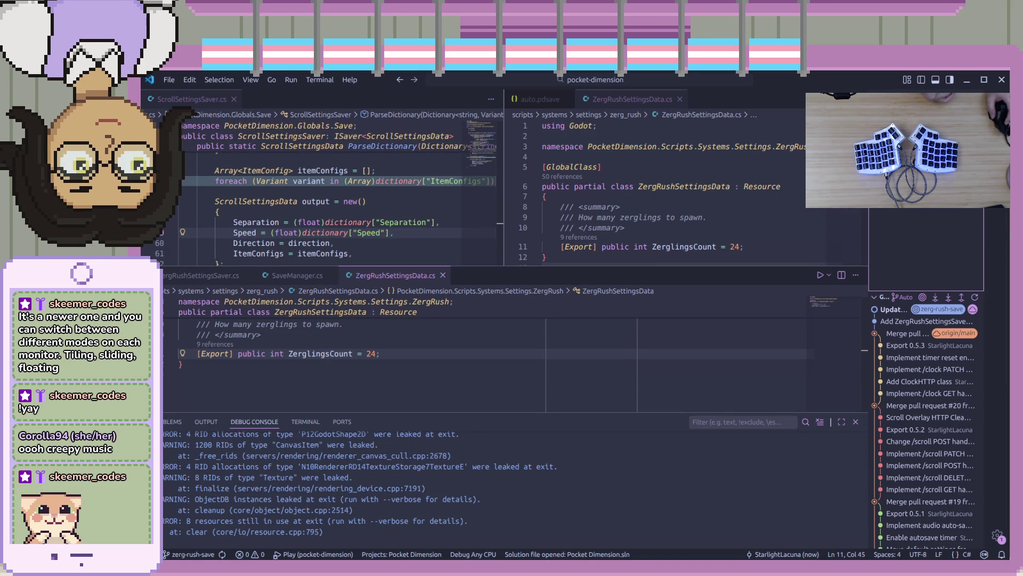
Show the Pocket Dimension Explorer file tree and the TERMINAL panel in VS Code.
key("alt+Tab")
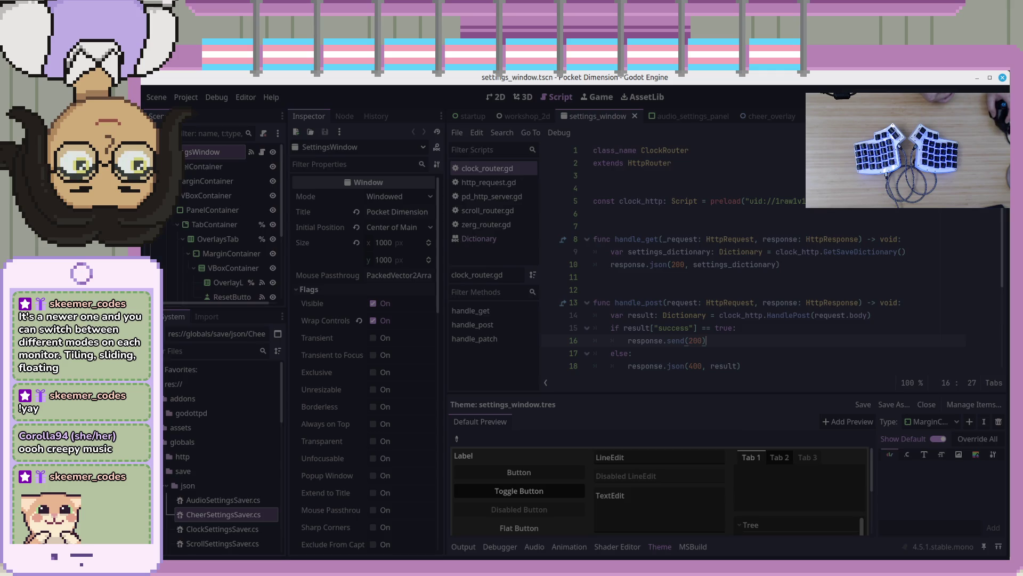
key("alt+Tab")
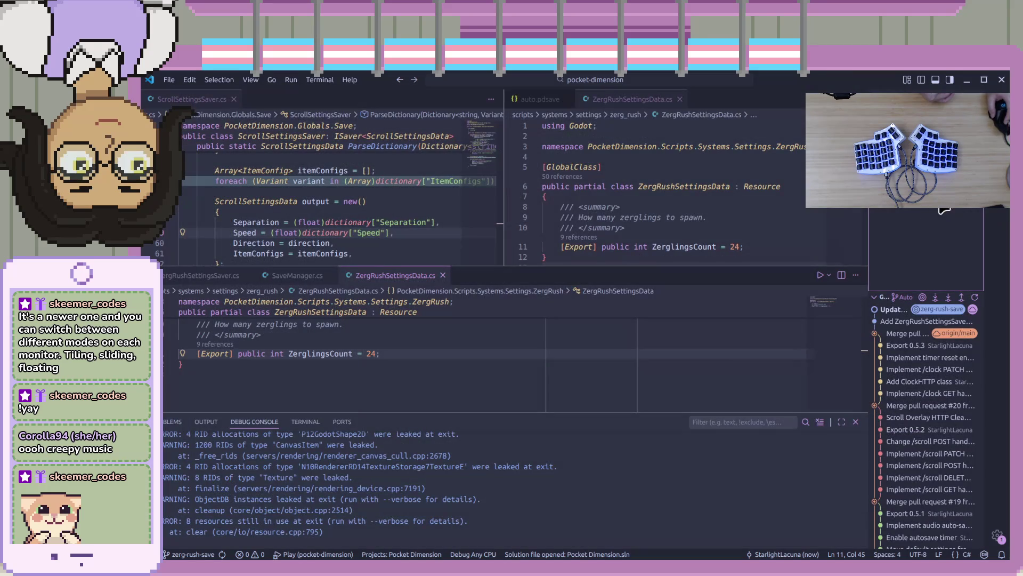
key("ctrl+shift+e")
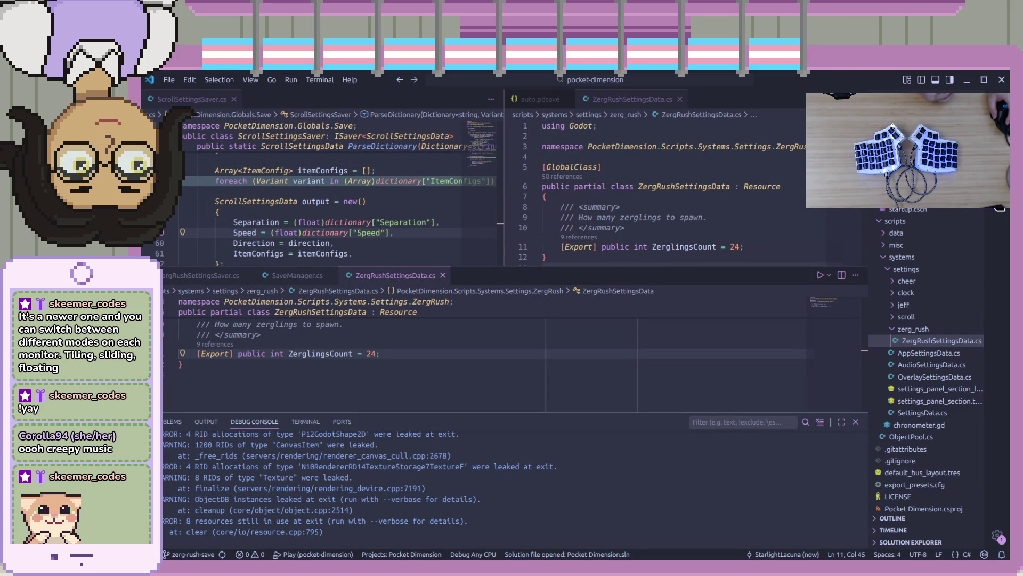
scroll(539, 475, "up", 1)
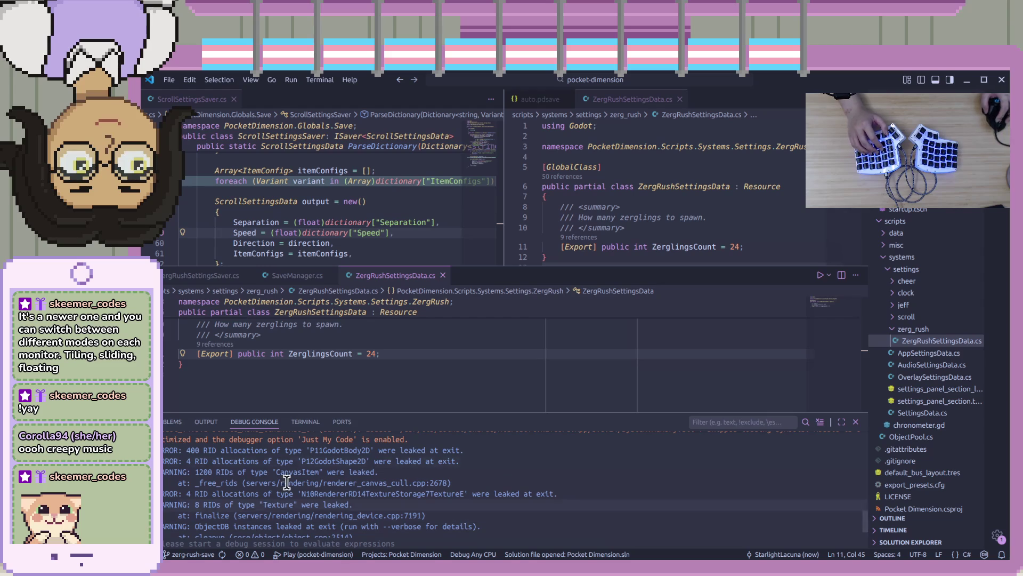
left_click(306, 422)
Prune stale remote branches, check out main and run git pull.
key("Return")
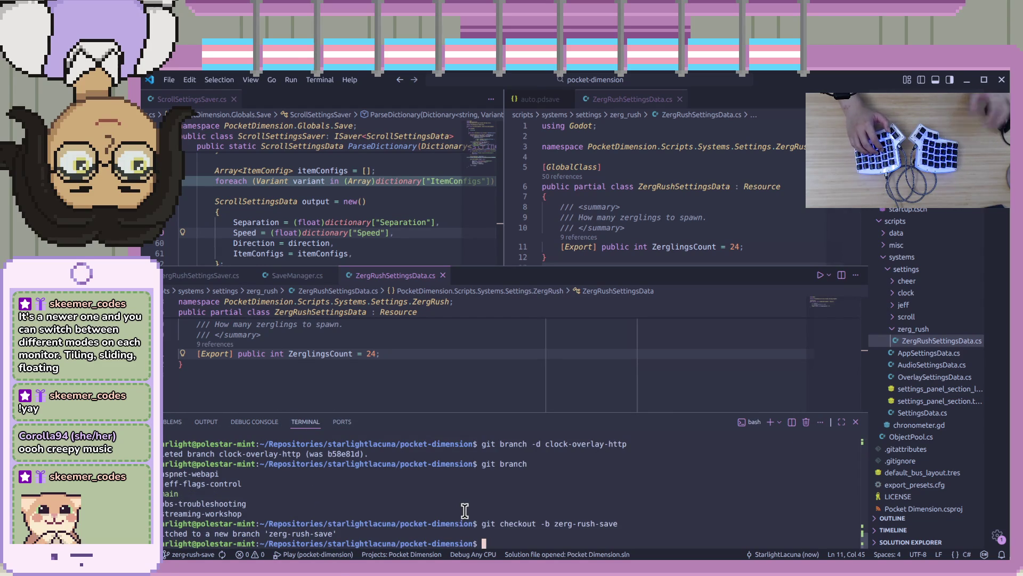
type("git remote prune")
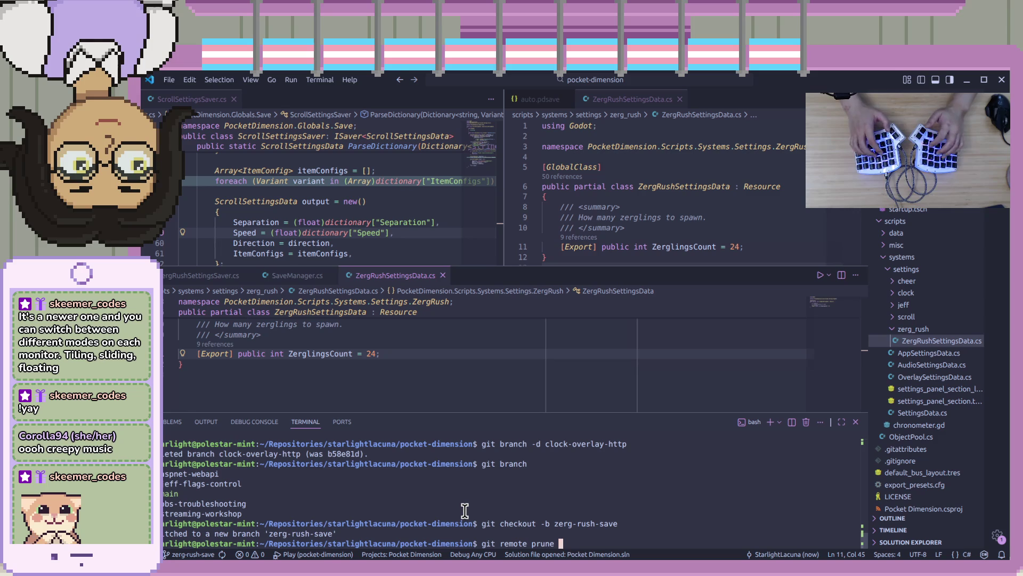
type("in")
key("Return")
type("git")
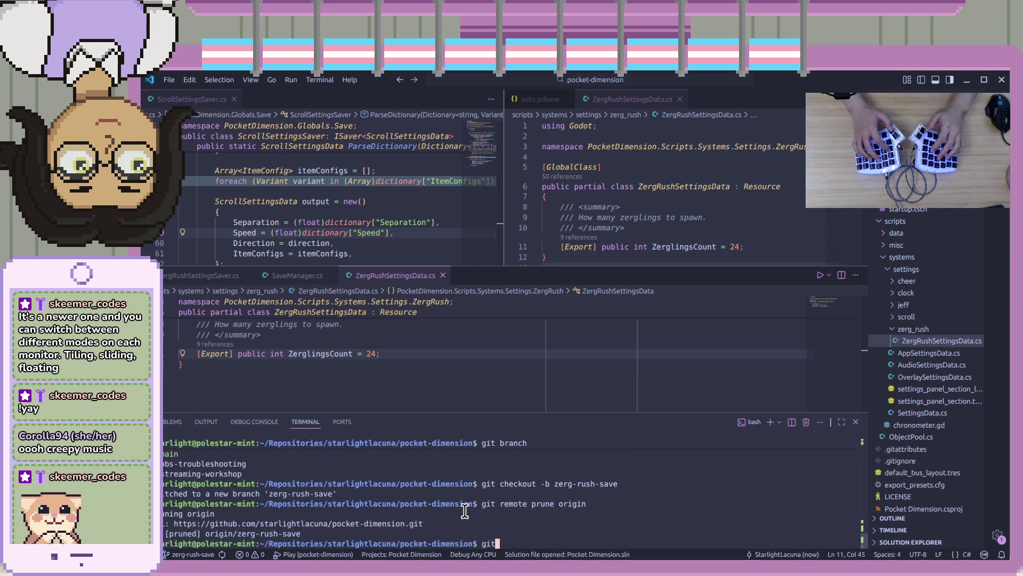
key("Return")
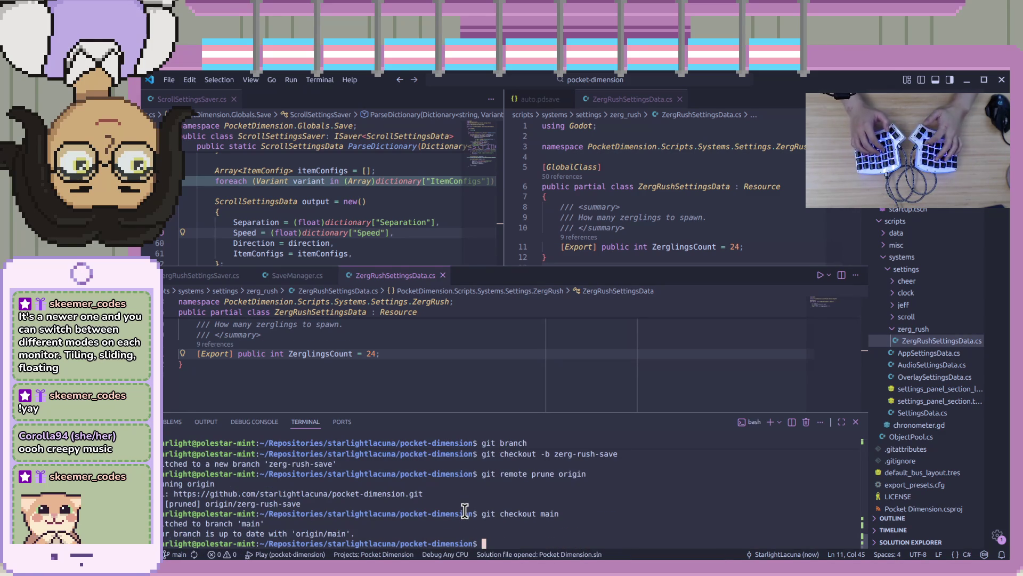
type("git pull")
key("Return")
Delete the merged local zerg-rush-save branch and refocus the ZergRushSettingsData code.
type("git ")
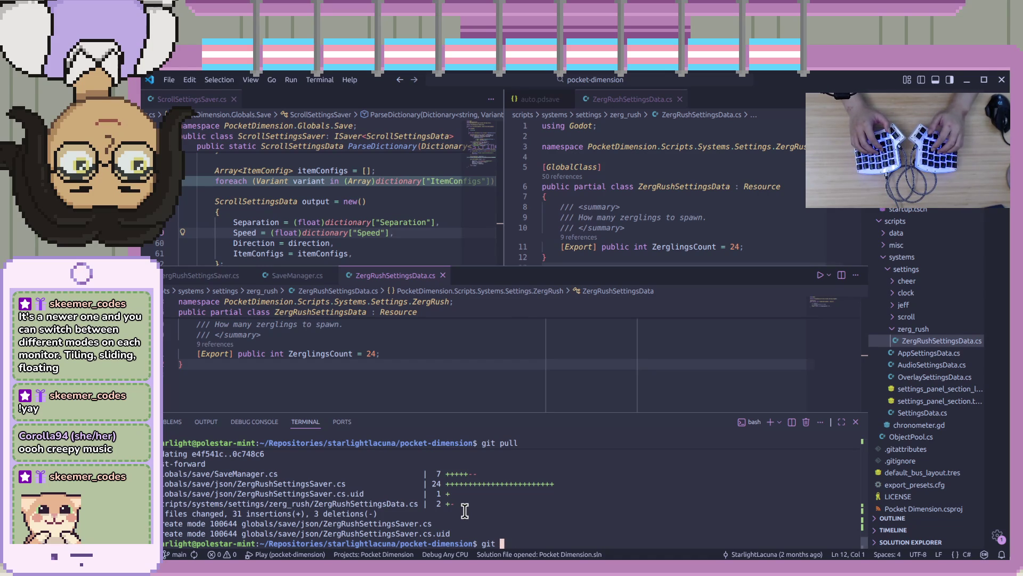
type("chench")
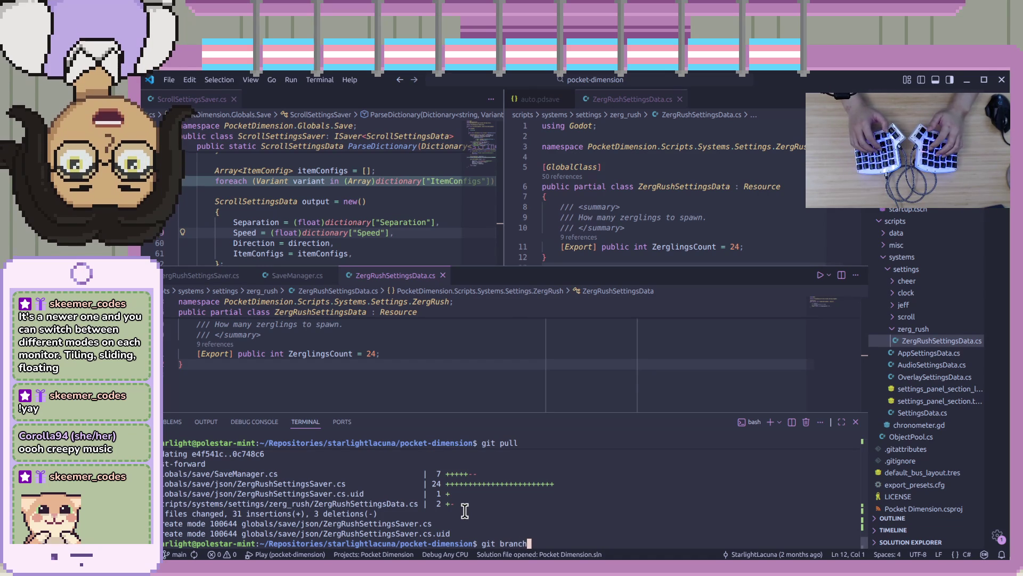
type(" -v ")
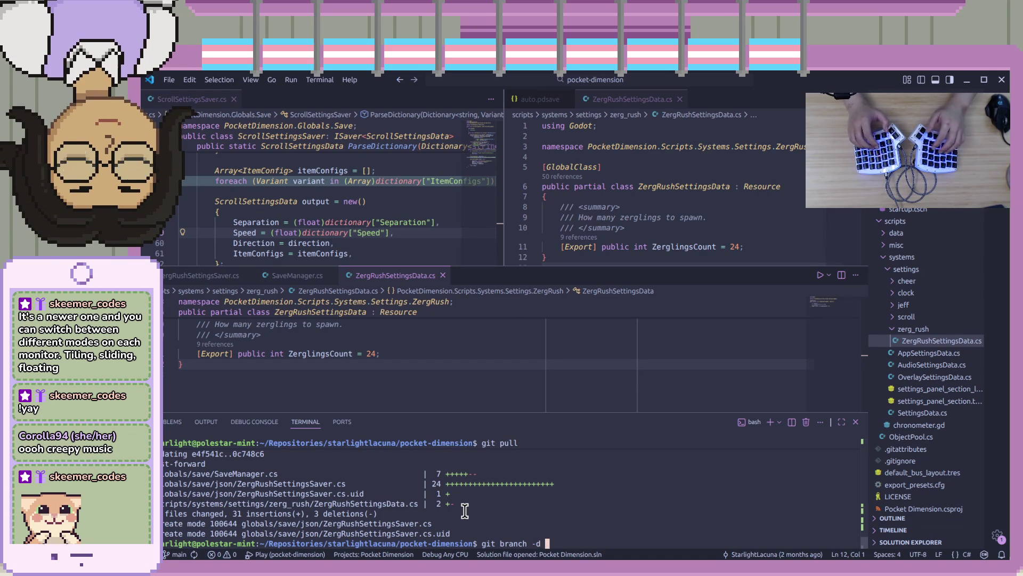
type("rush-save")
key("Return")
type("git")
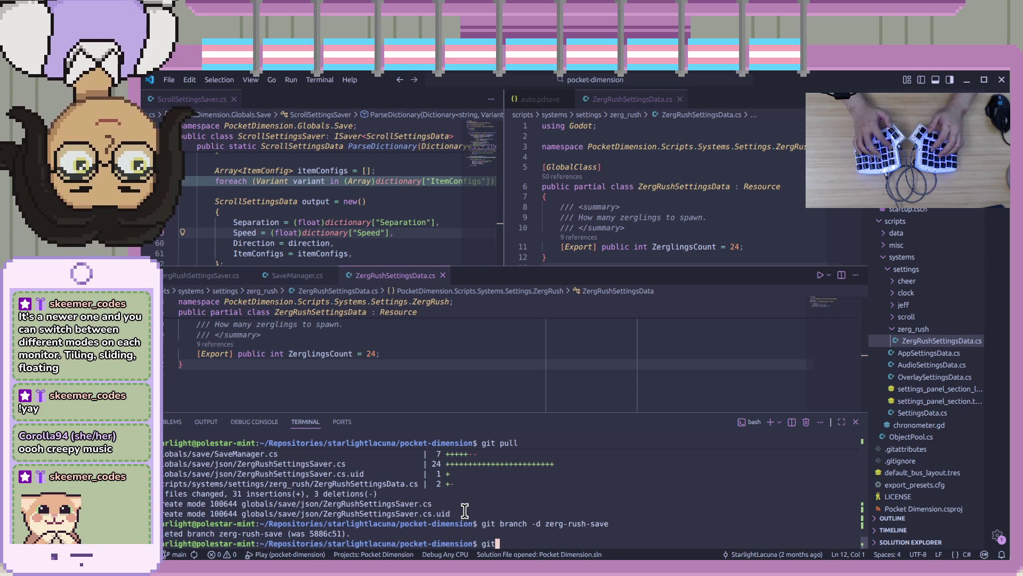
type("g")
key("BackSpace")
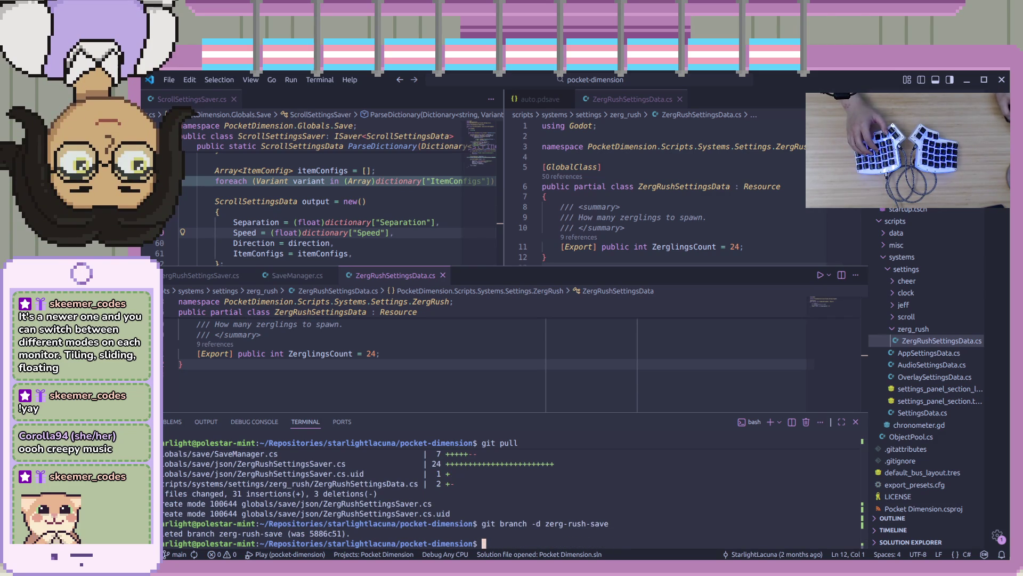
key("alt+Tab")
key("alt+Tab")
key("alt+Tab")
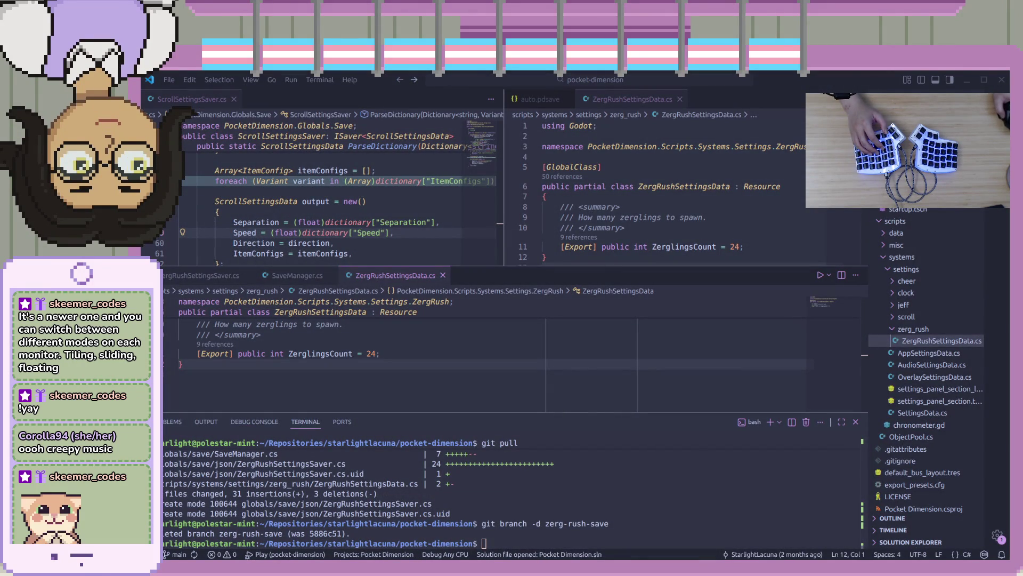
key("alt+Tab")
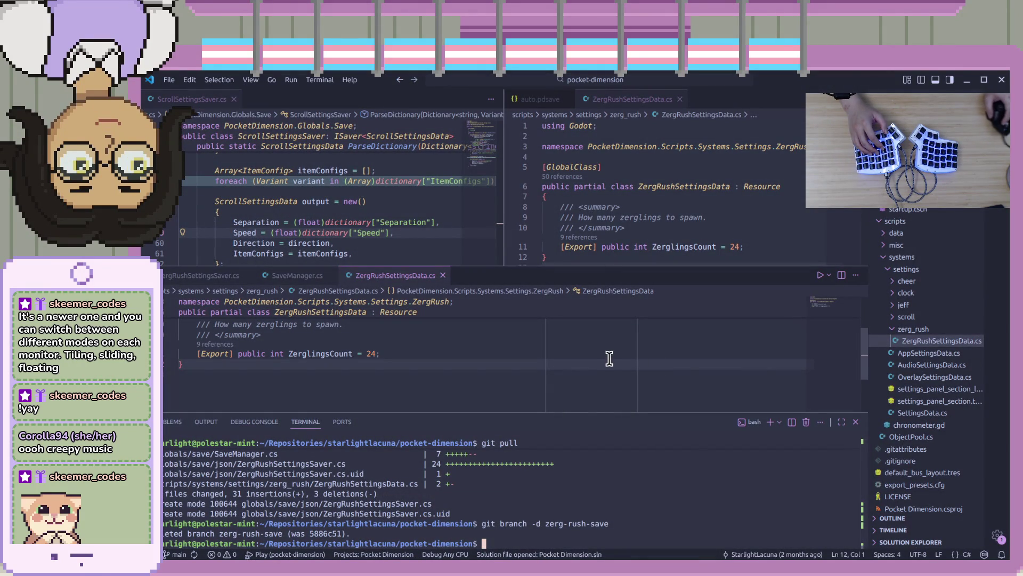
left_click(688, 217)
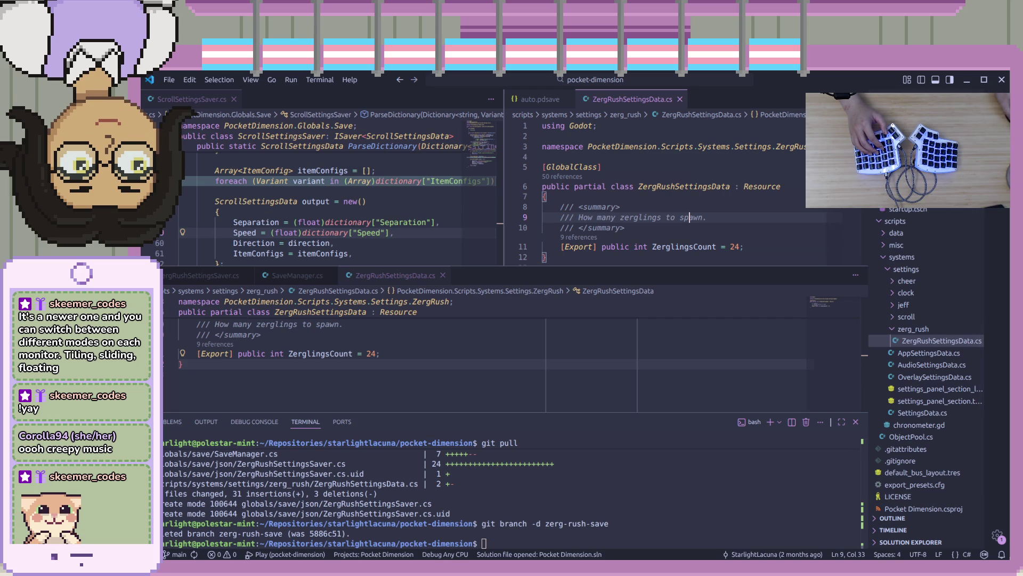
Click into ZergRushSettingsData.cs, then open Pocket Dimension from the Godot Project Manager.
left_click(815, 196)
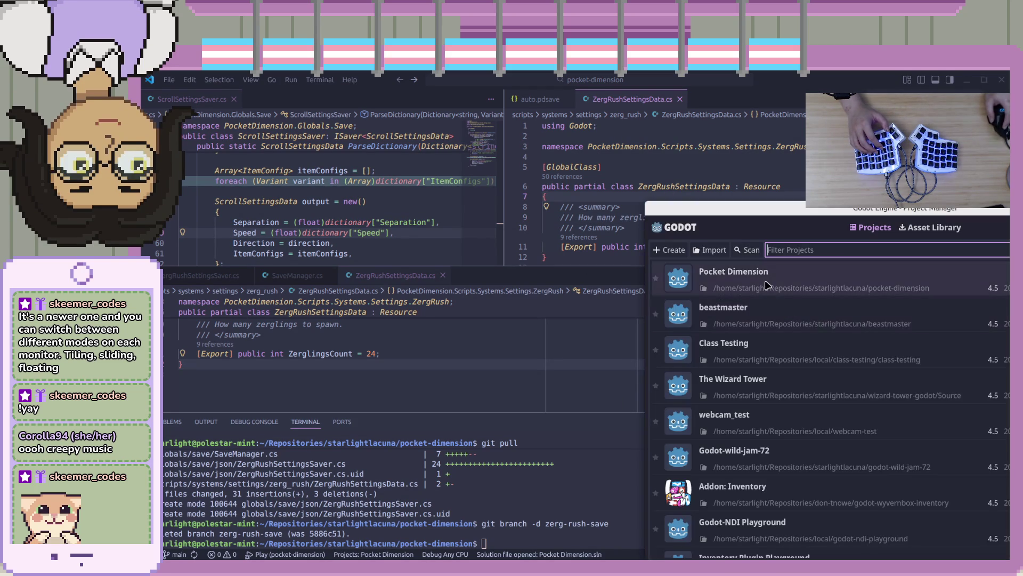
double_click(783, 284)
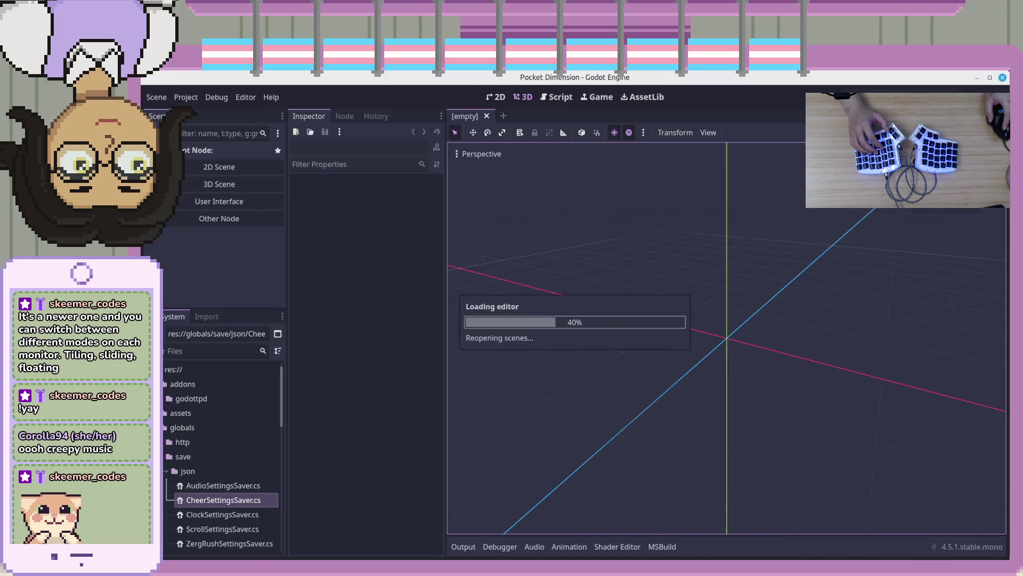
Change the Application > Config Version in Project Settings from 0.5.3 to 0.5.4.
left_click(186, 98)
left_click(213, 112)
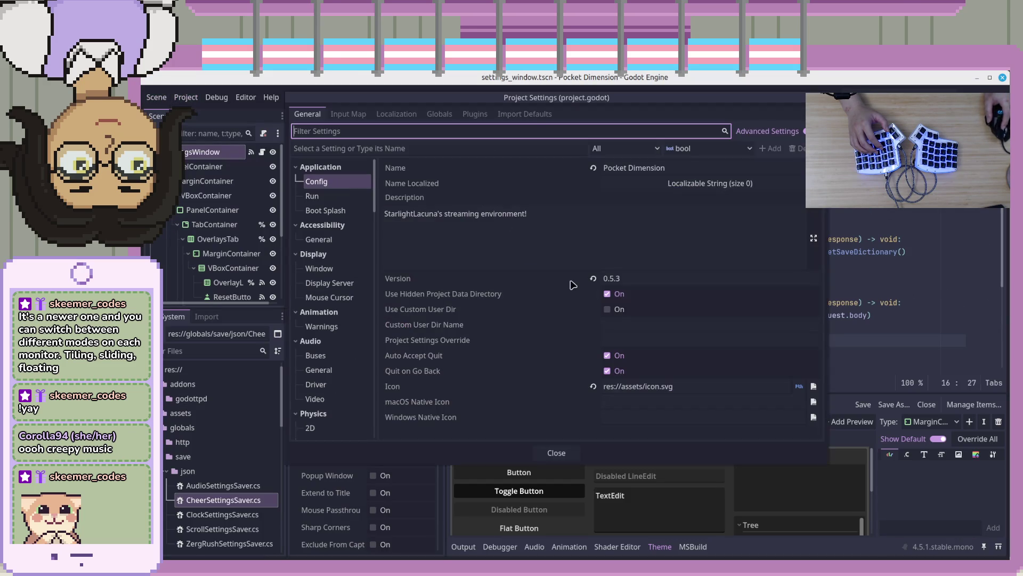
left_click(655, 277)
key("BackSpace")
type("4")
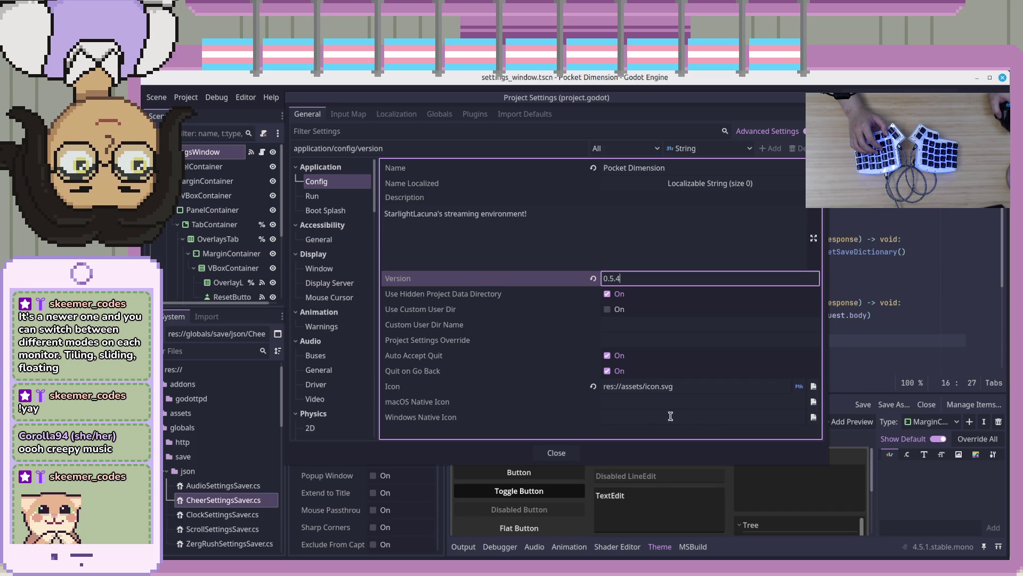
left_click(550, 416)
left_click(673, 277)
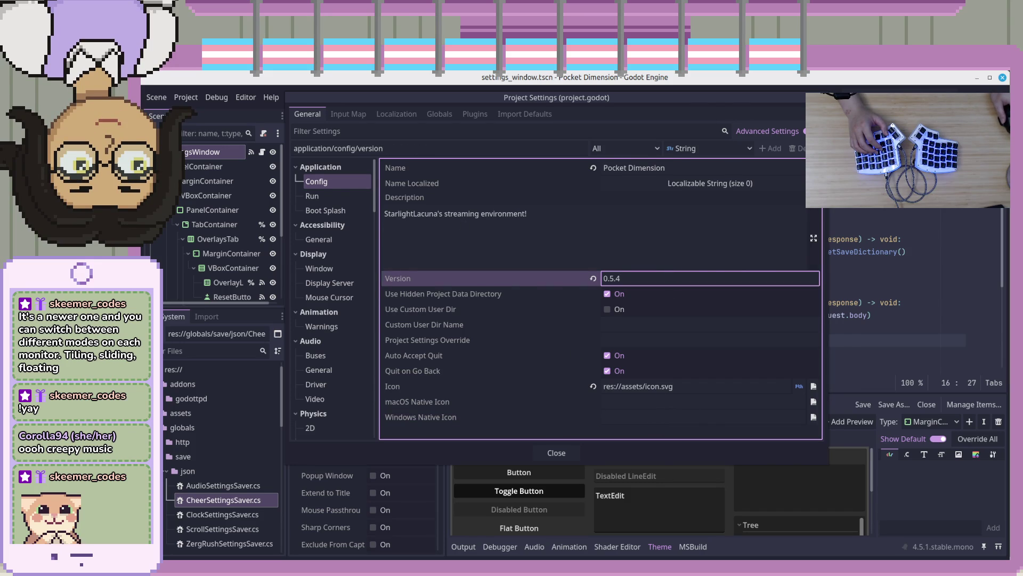
key("Escape")
left_click(186, 97)
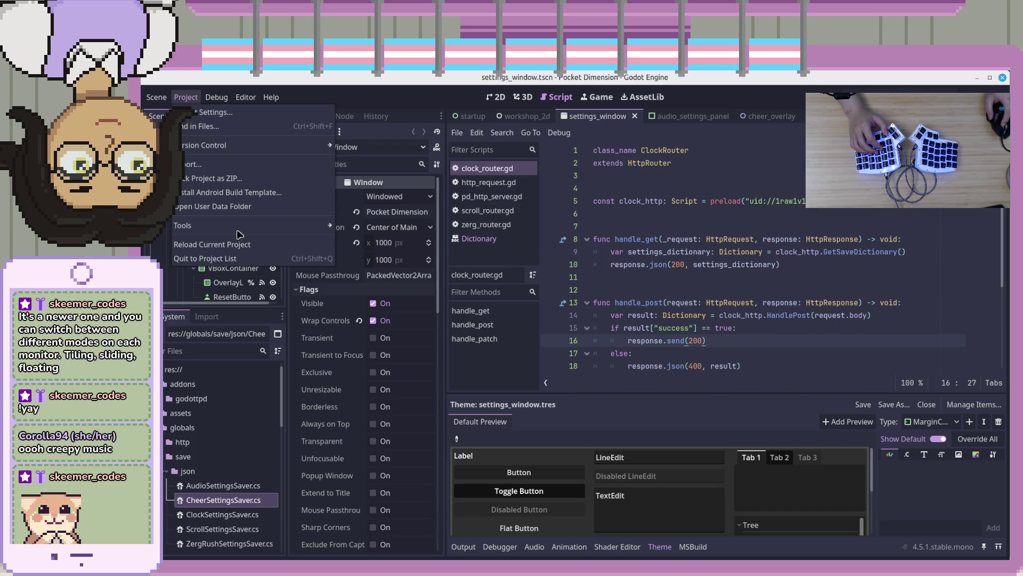
Export the Linux preset as pocket-dimension-0.5.4.x86_64 into a new 0.5.4 folder.
left_click(215, 166)
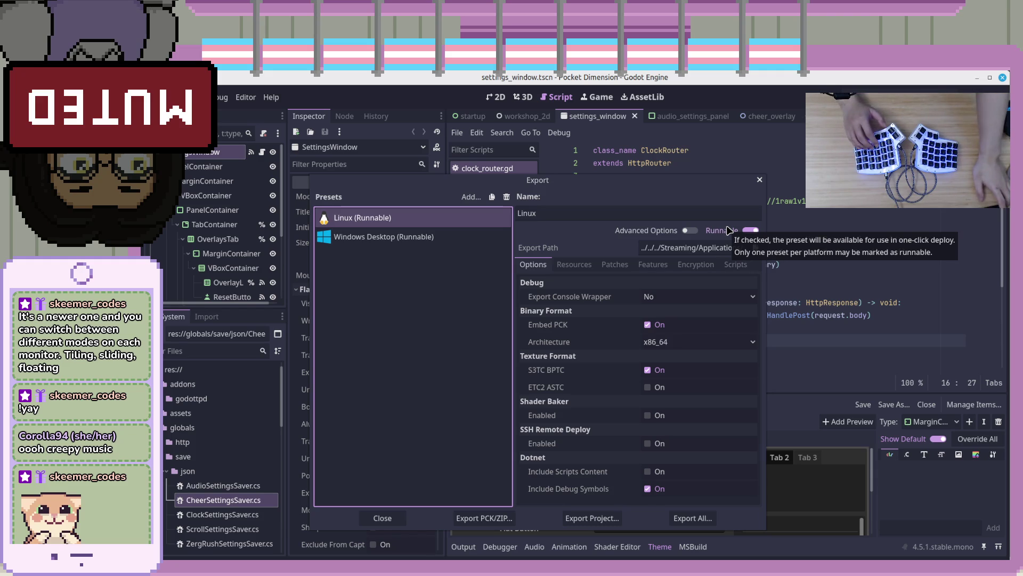
left_click(592, 517)
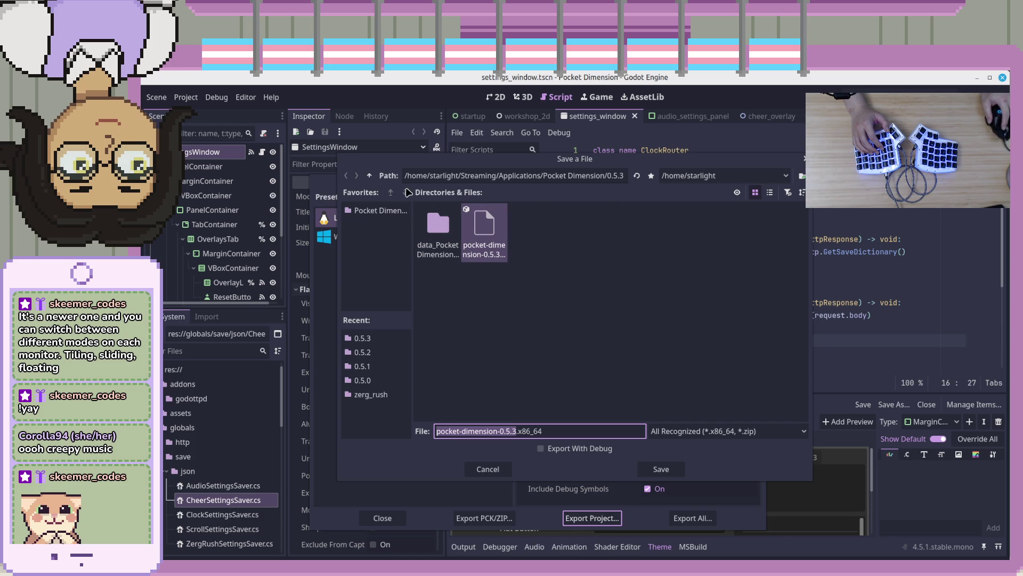
left_click(369, 175)
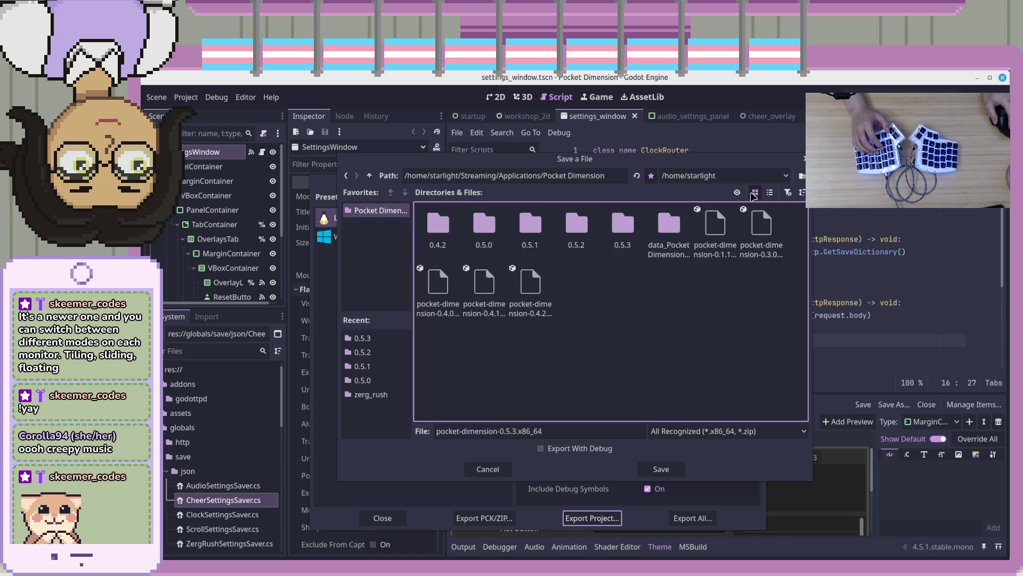
key("ctrl+n")
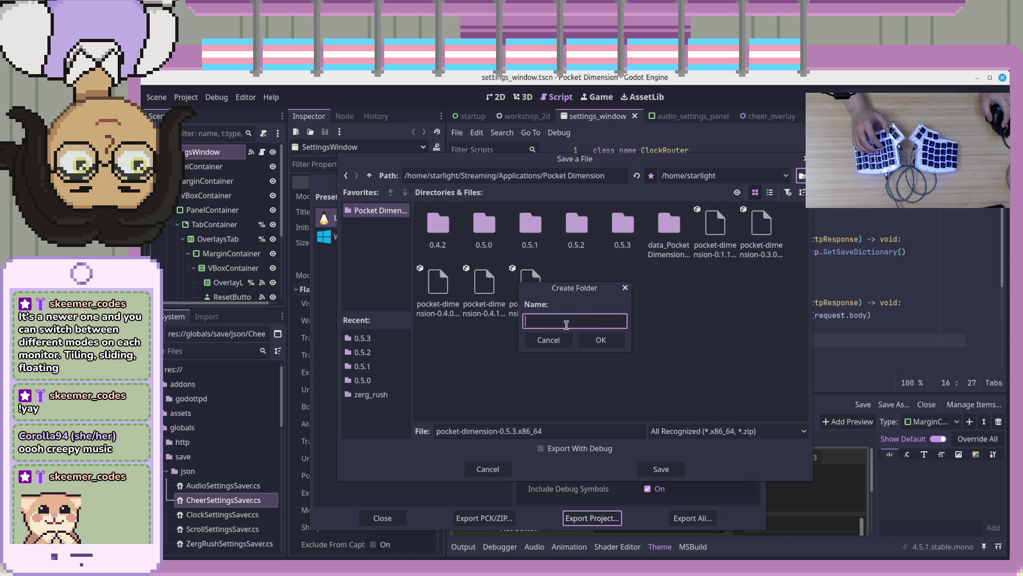
type("0.")
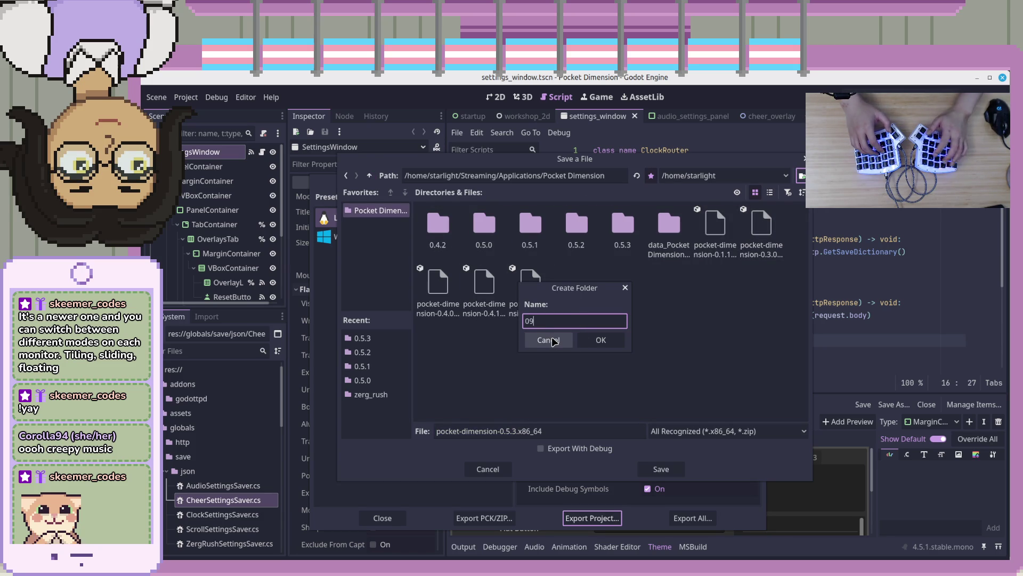
type("5.4")
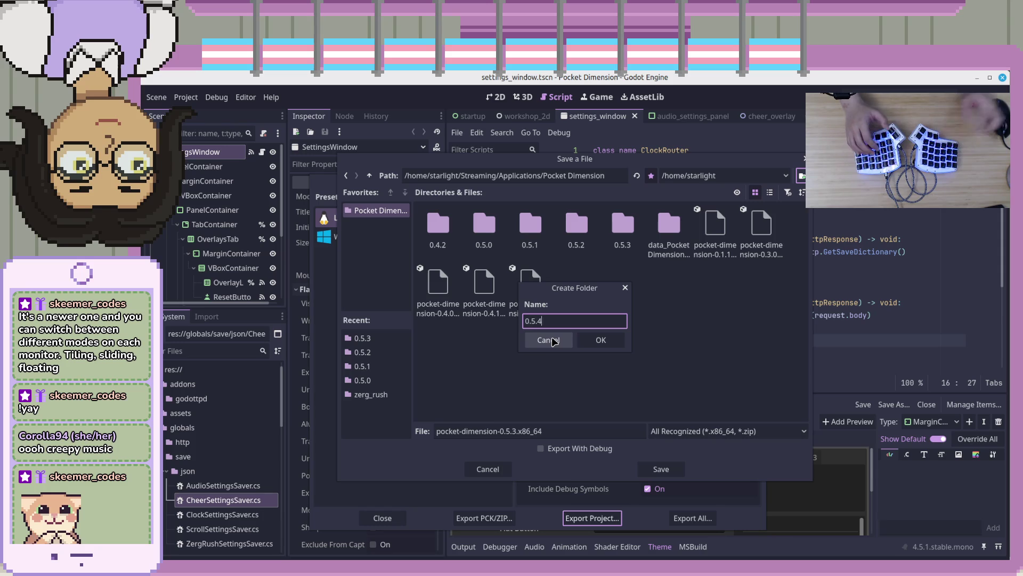
left_click(599, 339)
left_click(512, 431)
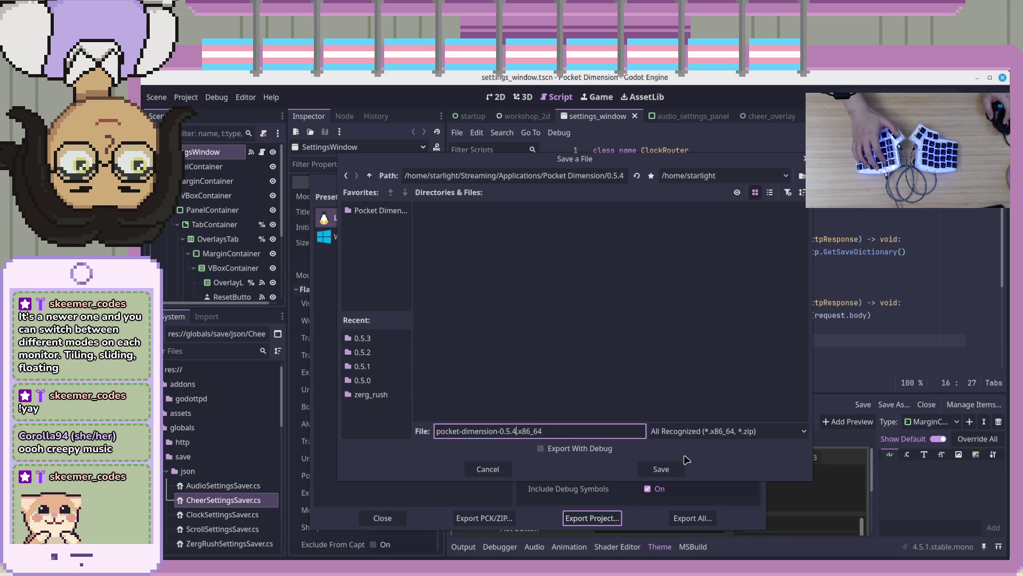
left_click(659, 469)
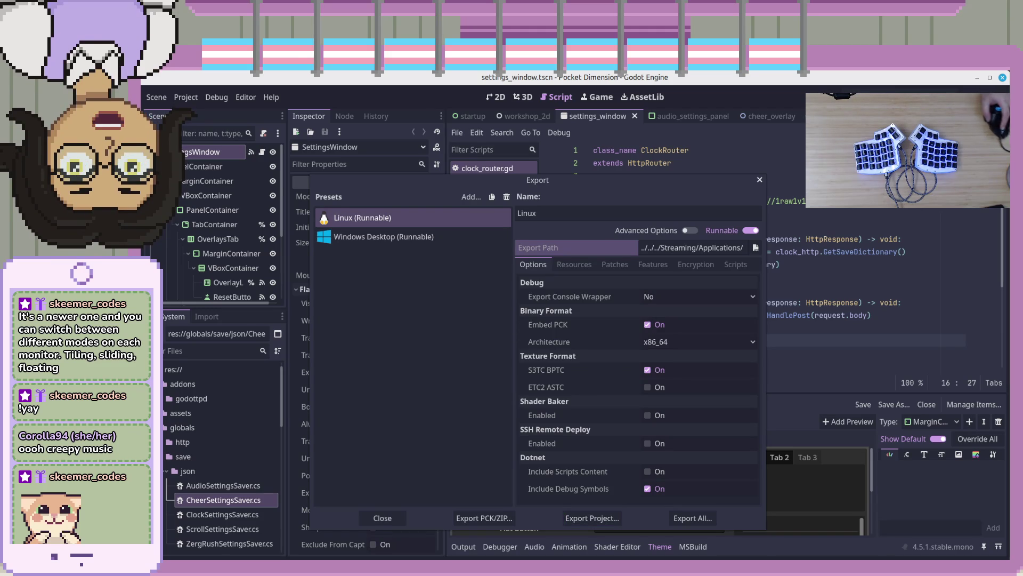
key("alt+Tab")
key("alt+Tab")
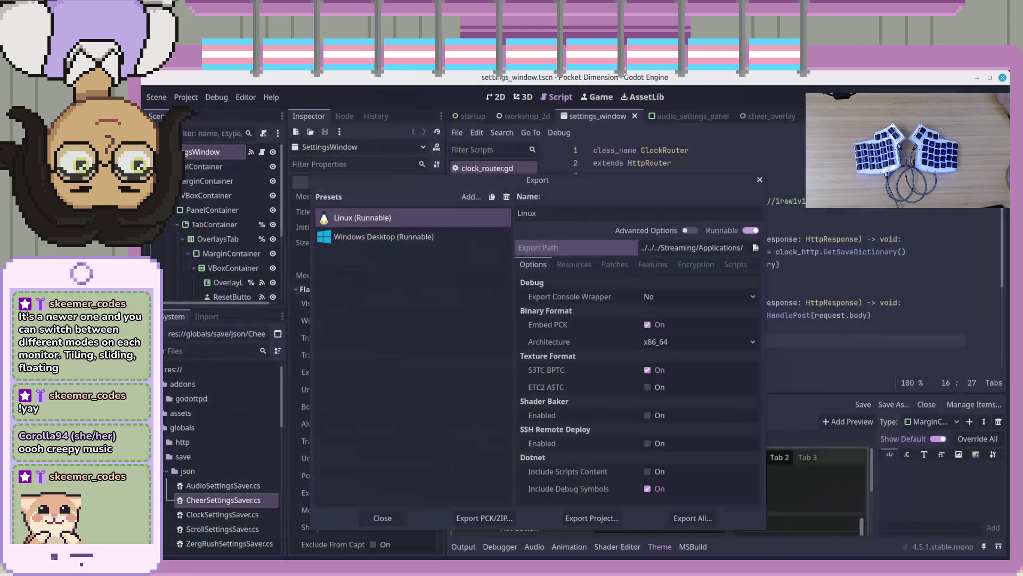
left_click(760, 181)
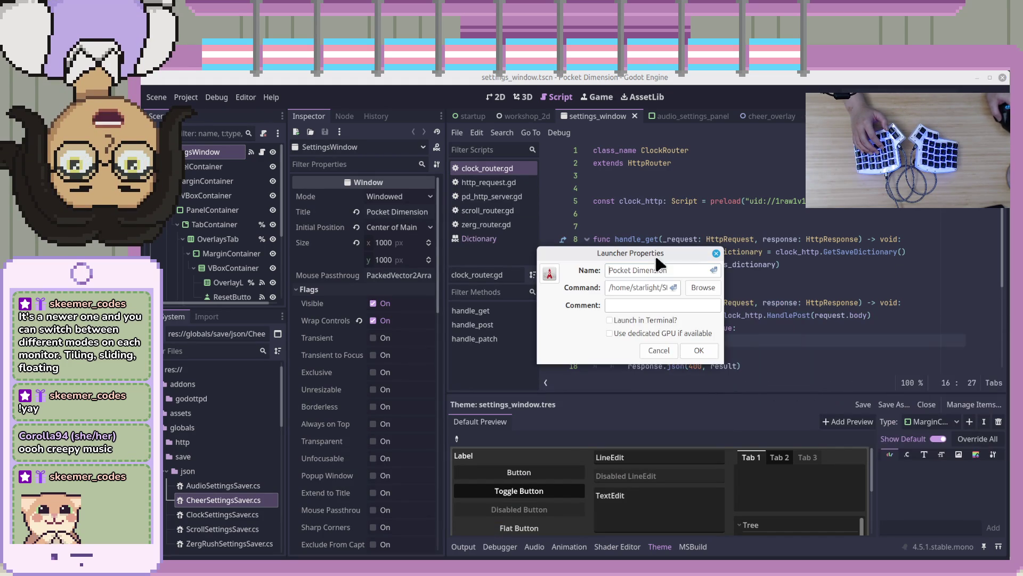
Change the launcher Command from pocket-dimension-0.5.3 to 0.5.4, confirm it, and run the project with F5.
left_click_drag(720, 294, 1018, 293)
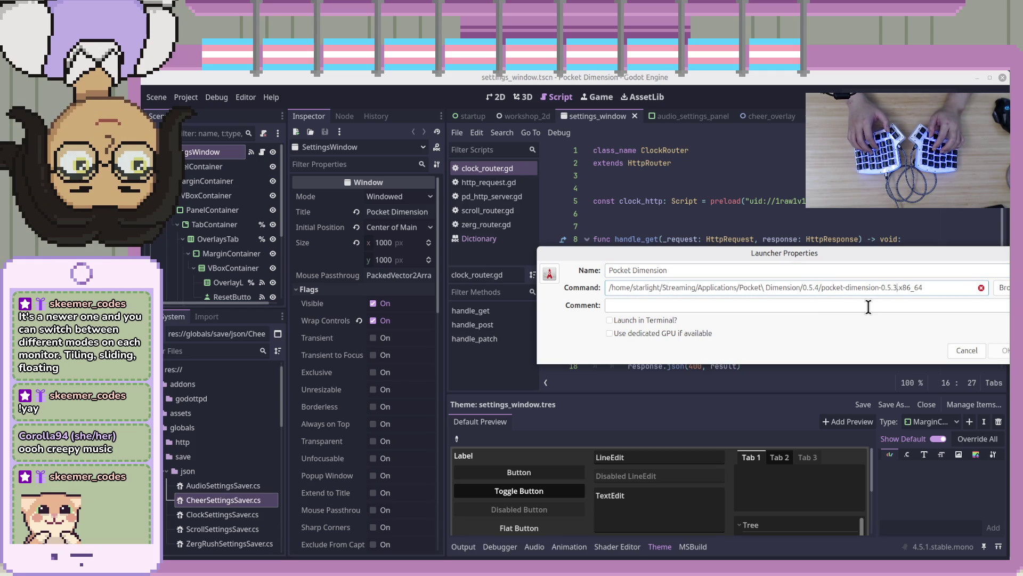
type("4")
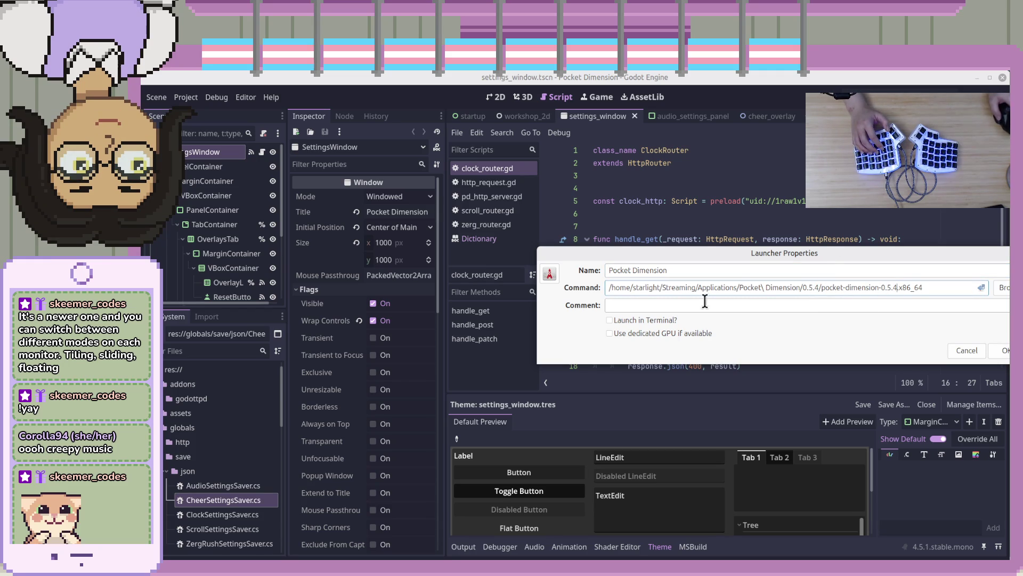
left_click(1000, 350)
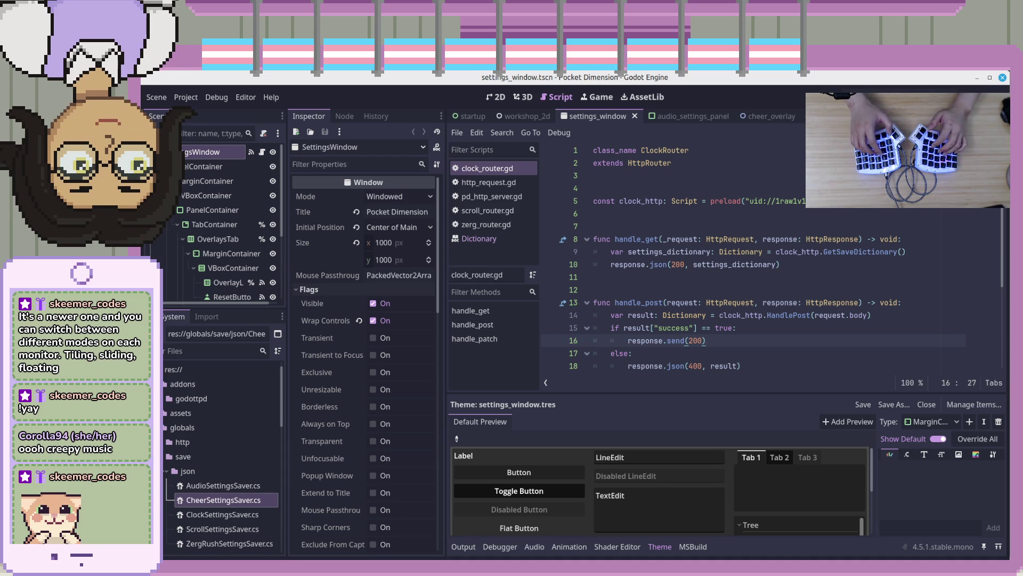
key("F5")
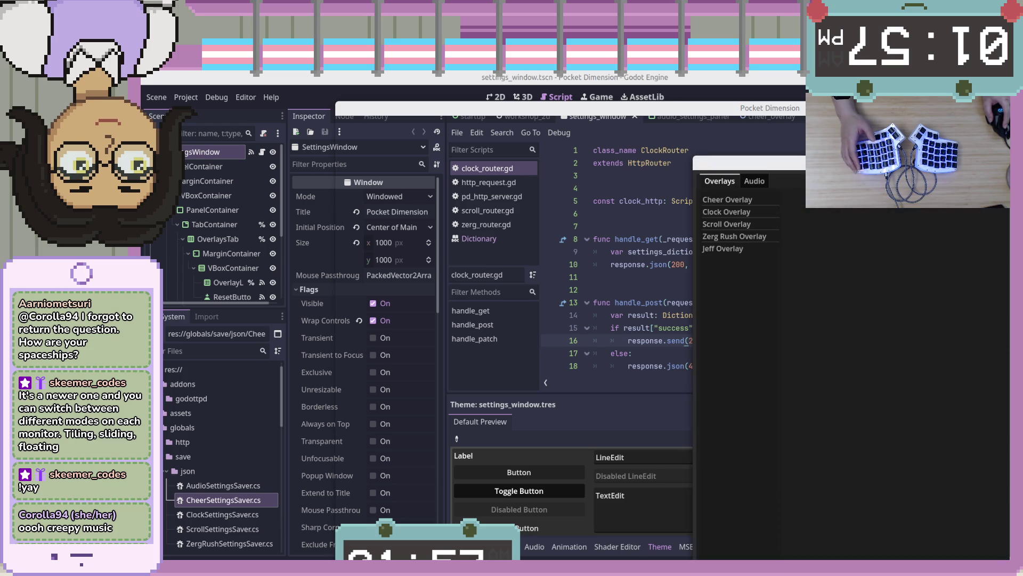
Browse the Scroll, Zerg Rush, Clock and Cheer overlay settings, ending on Scroll Overlay.
left_click(728, 224)
left_click(738, 238)
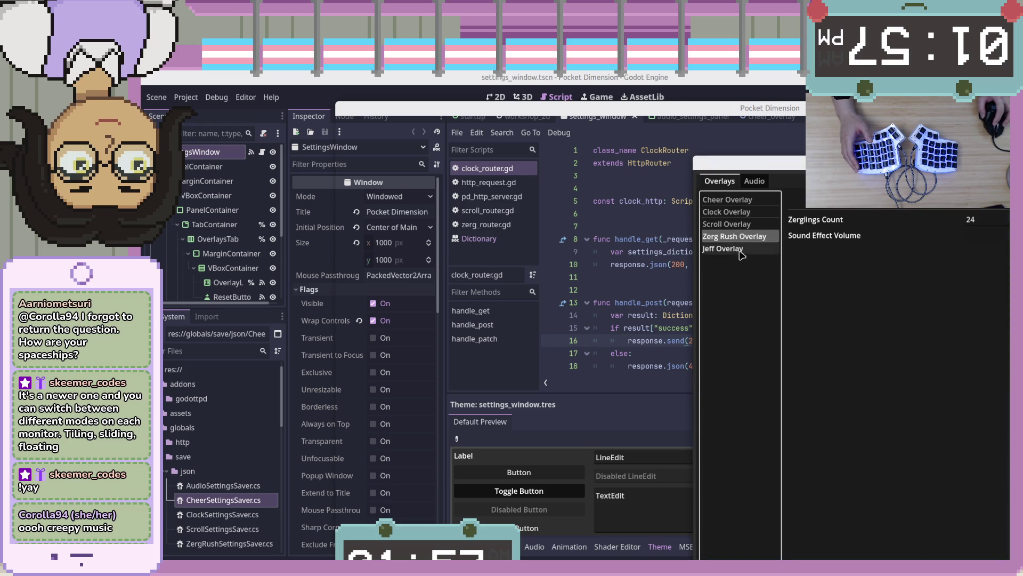
left_click(741, 249)
left_click(743, 237)
left_click(745, 224)
left_click(747, 213)
left_click(751, 200)
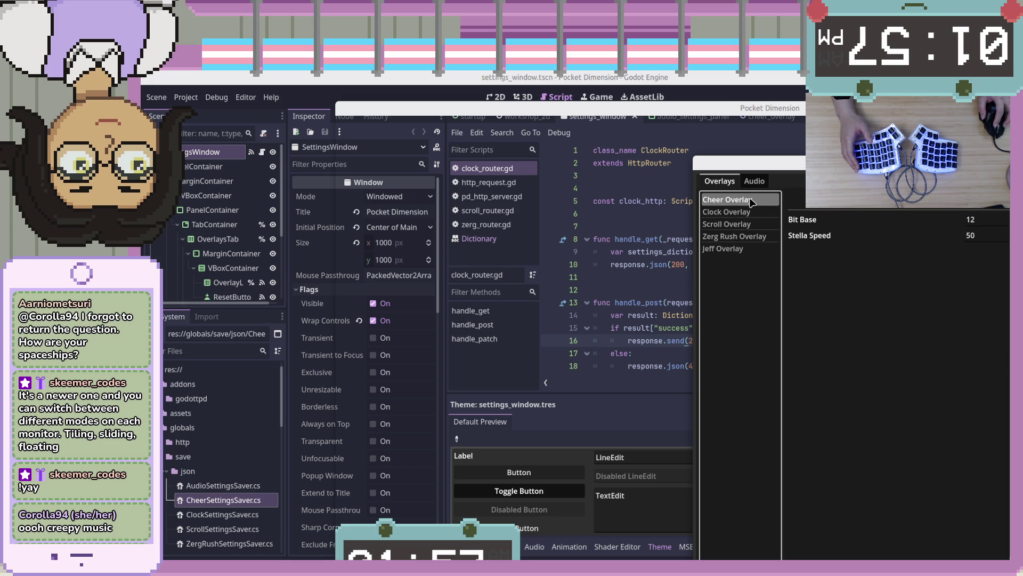
left_click(752, 212)
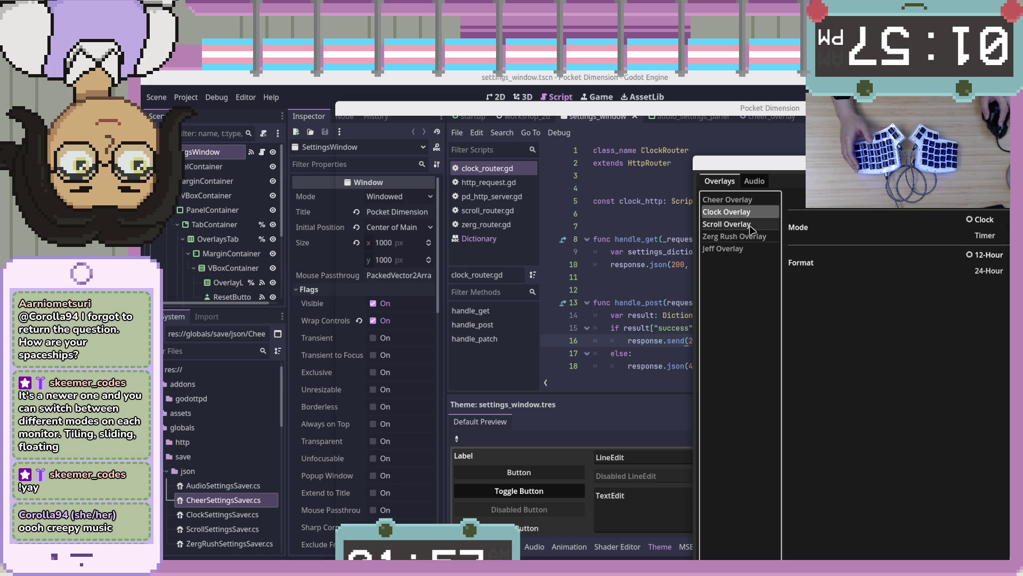
left_click(752, 226)
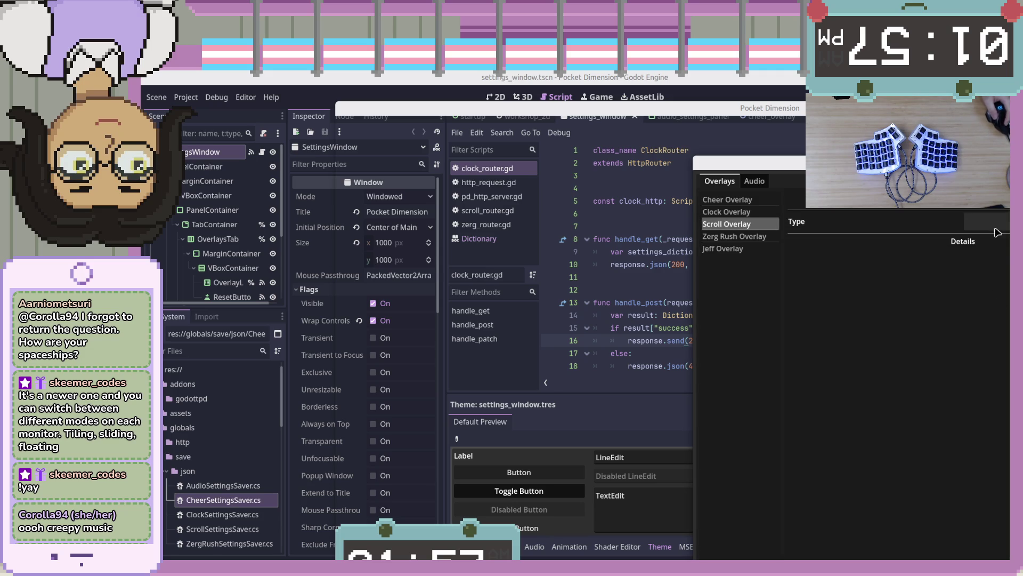
Add a Text-type scroll item reading 'Hello World!', then close the settings window.
left_click(994, 245)
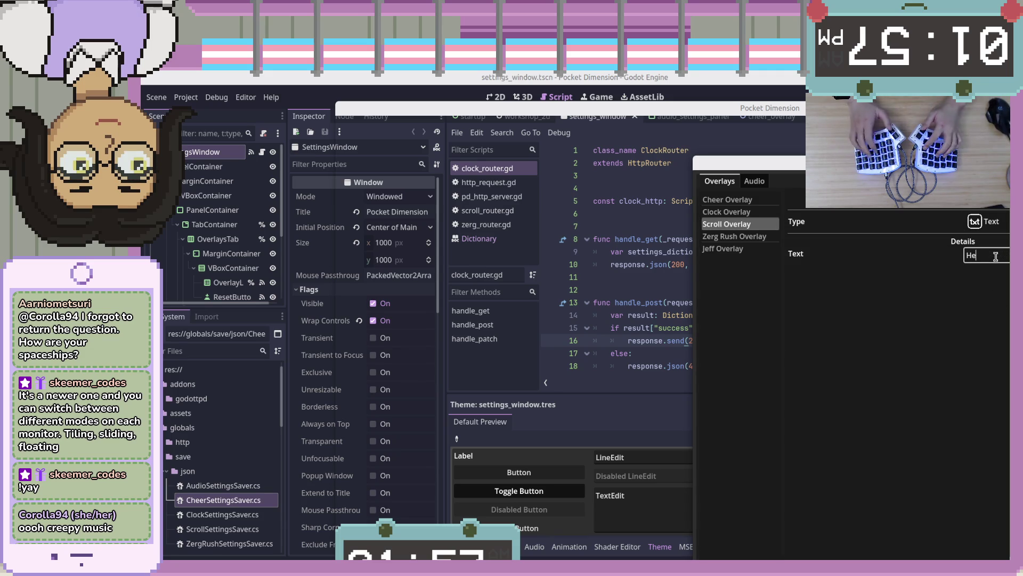
type("Hello World!")
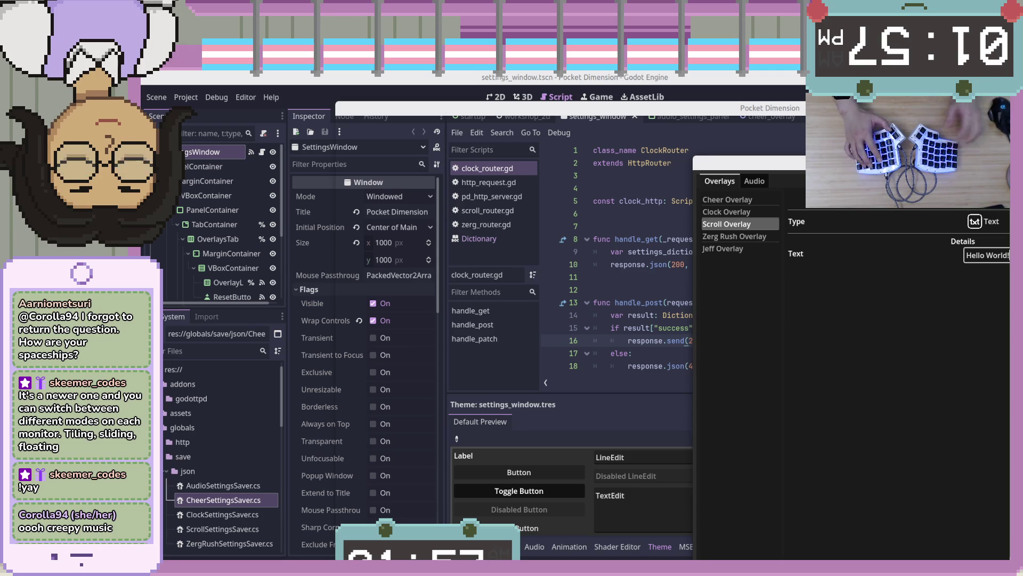
key("Return")
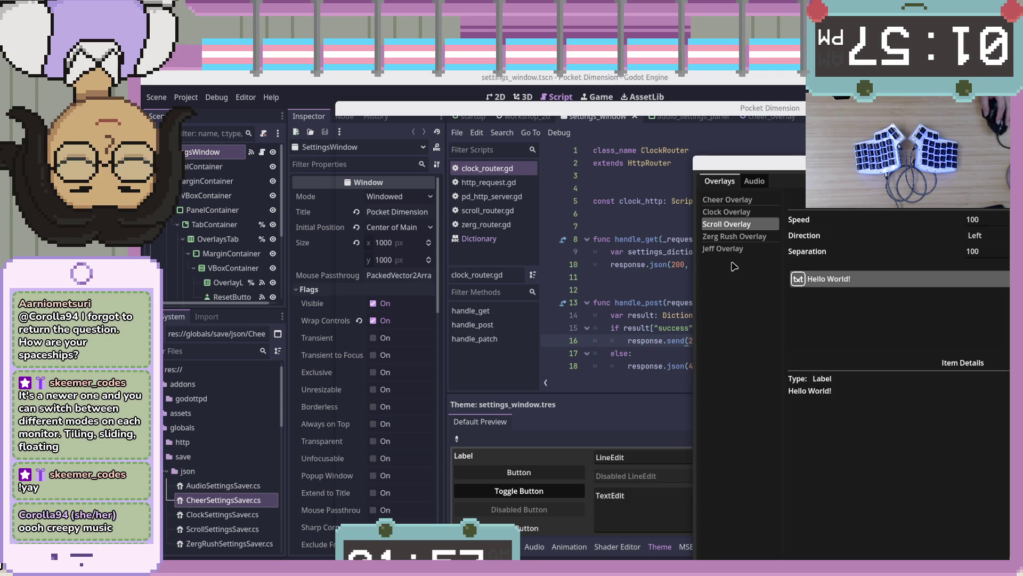
left_click(735, 239)
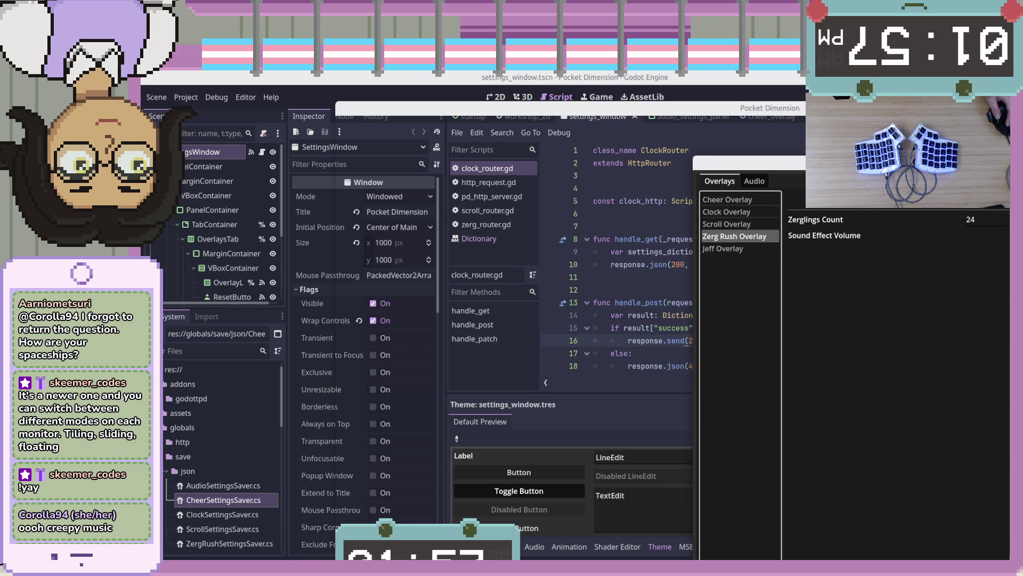
key("Escape")
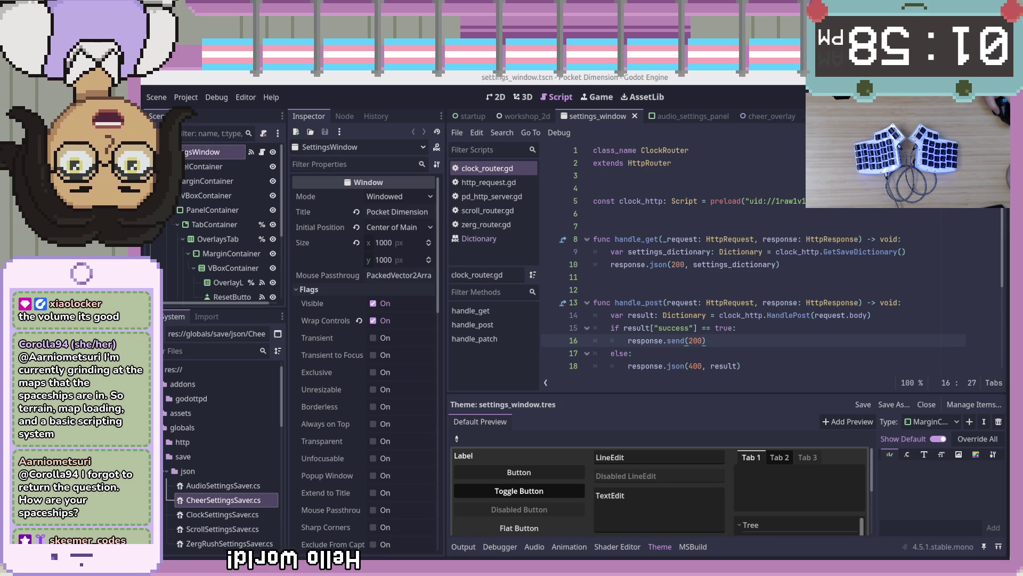
left_click(671, 162)
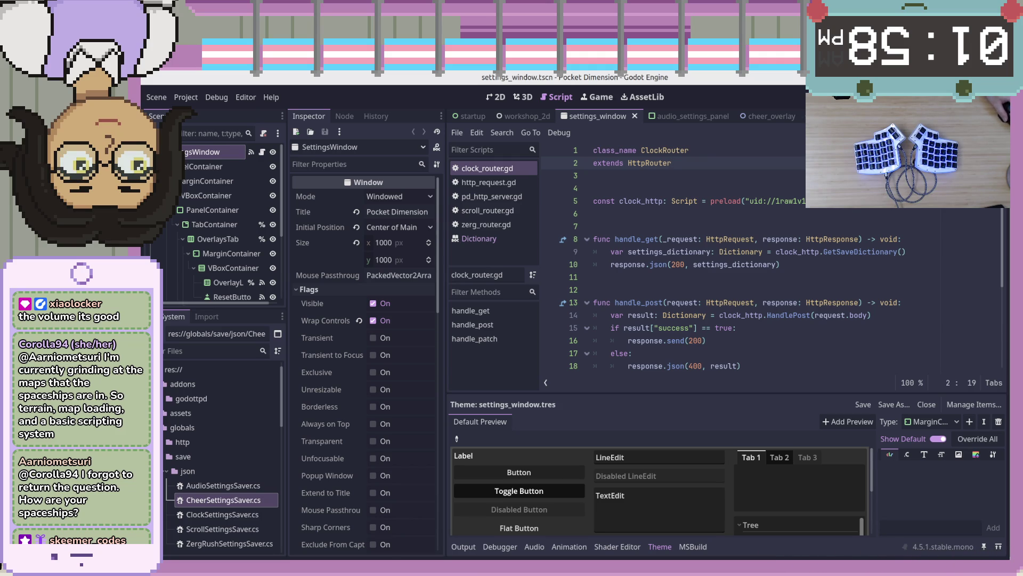
left_click(775, 265)
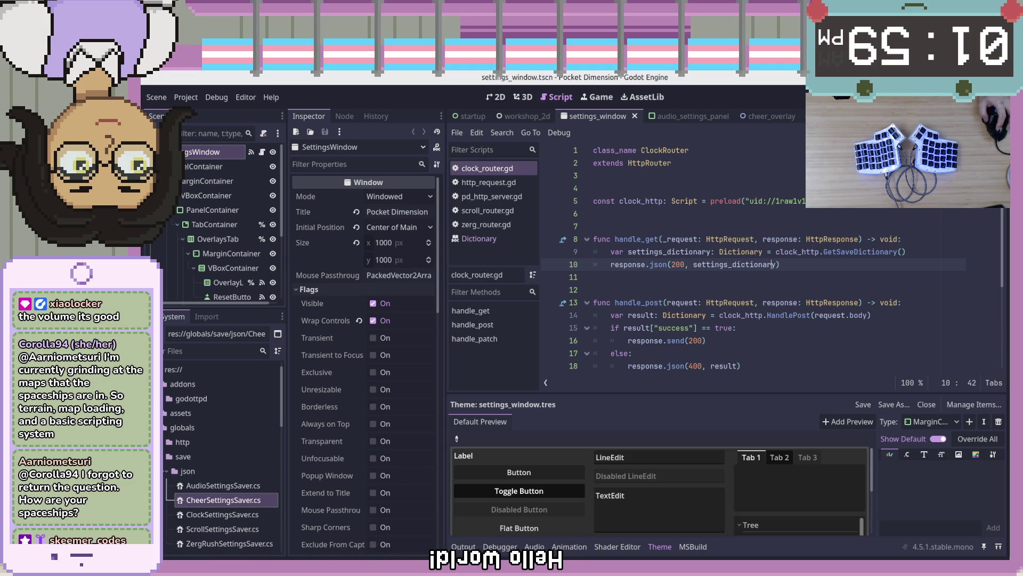
key("F5")
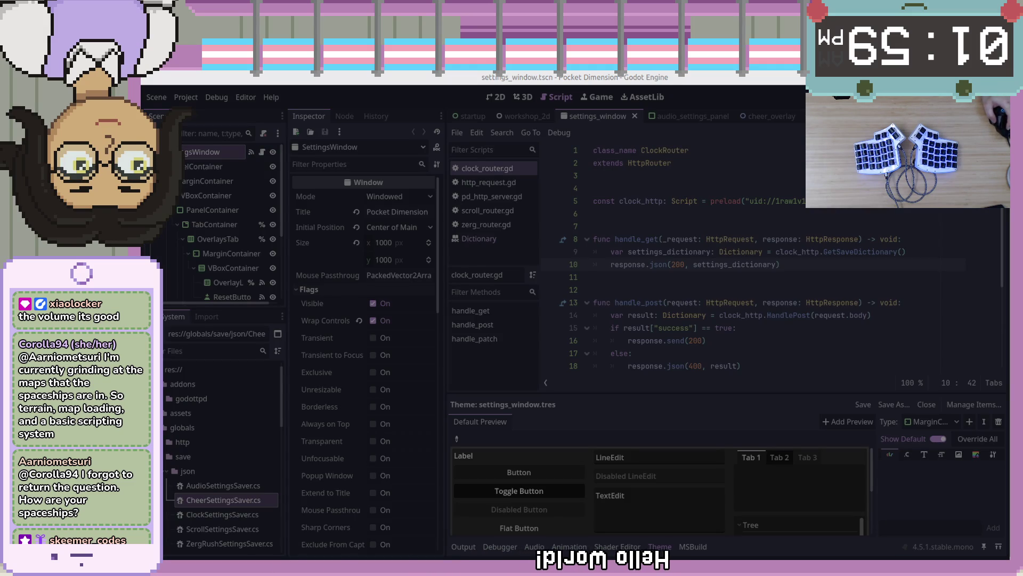
Switch to the wizard-tower-godot GitHub page in Chrome and open the beastmaster project.
key("alt+Tab")
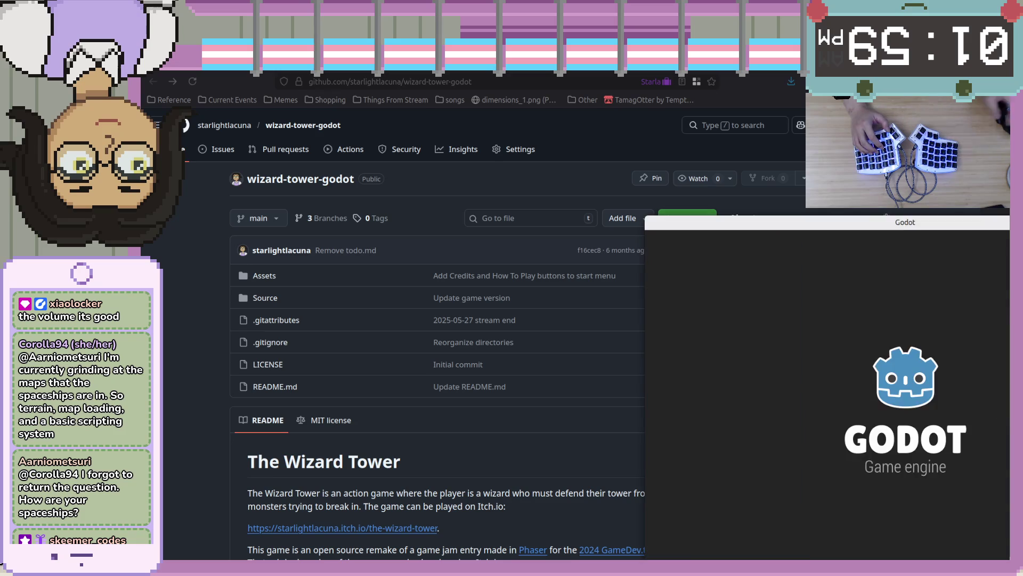
double_click(826, 313)
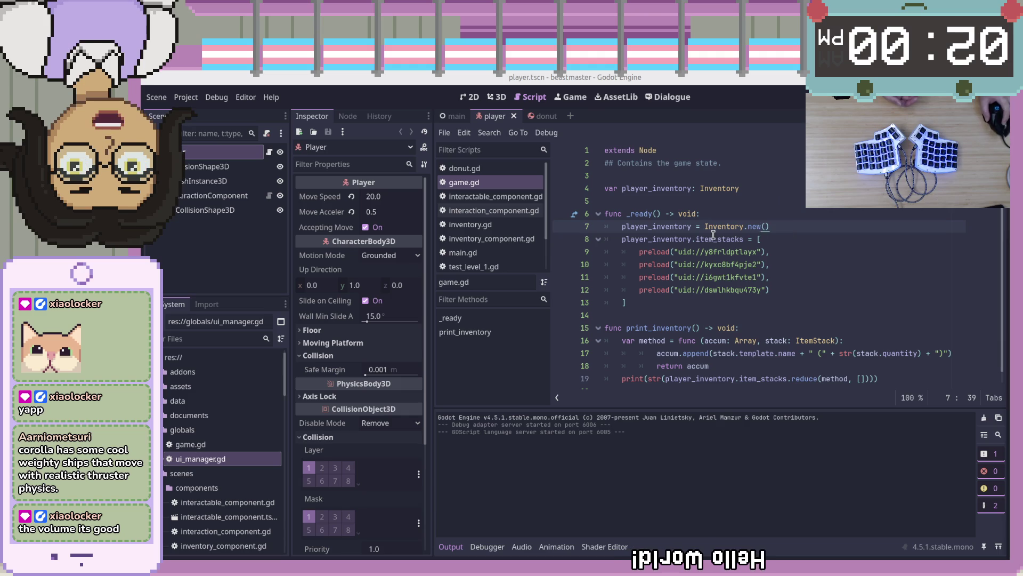
Place the insertion point at the end of line 8 in game.gd.
left_click(835, 234)
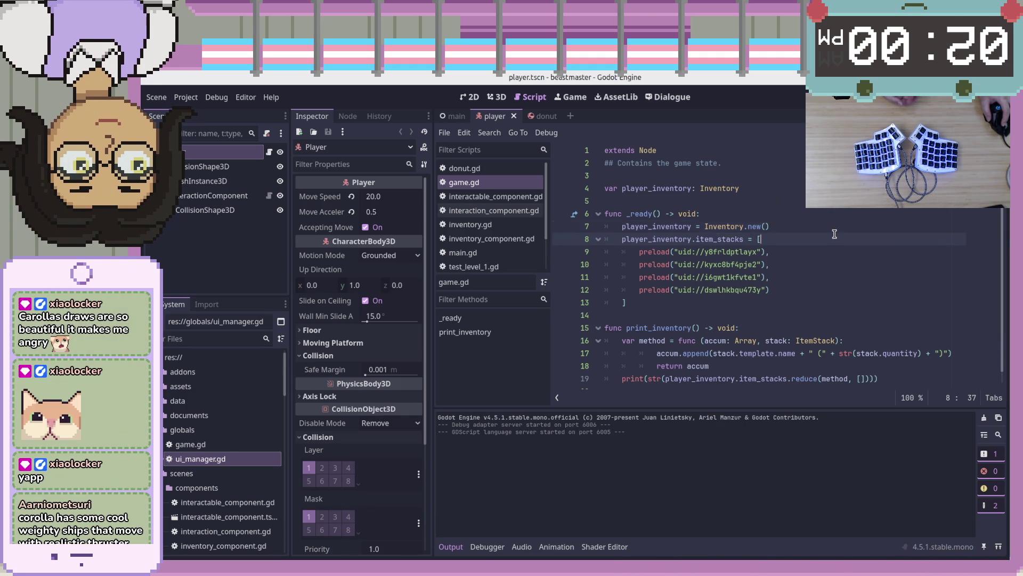
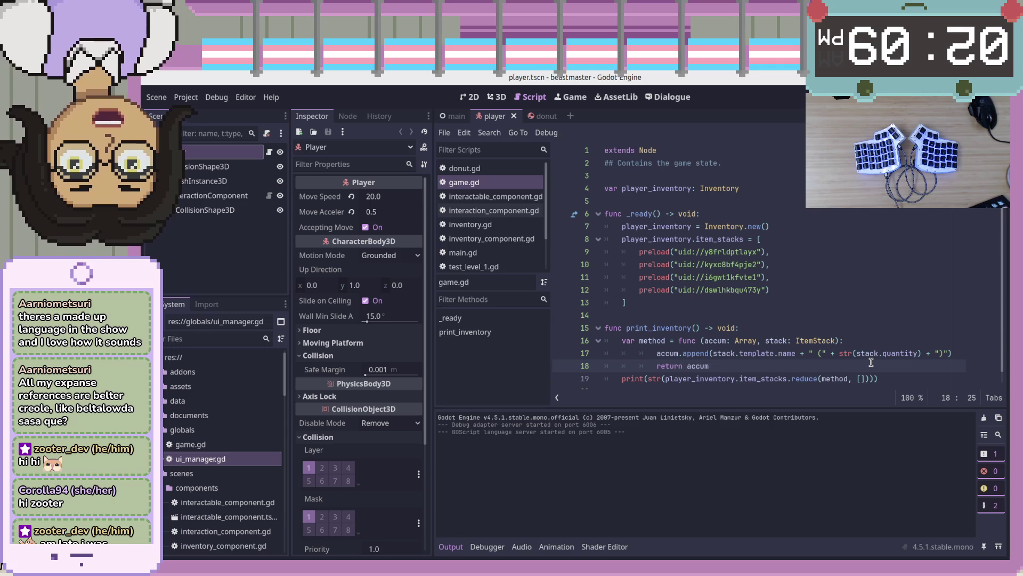
Review the Godot script's preload on line 11 and lambda on line 16, deselecting the Player node.
left_click(876, 377)
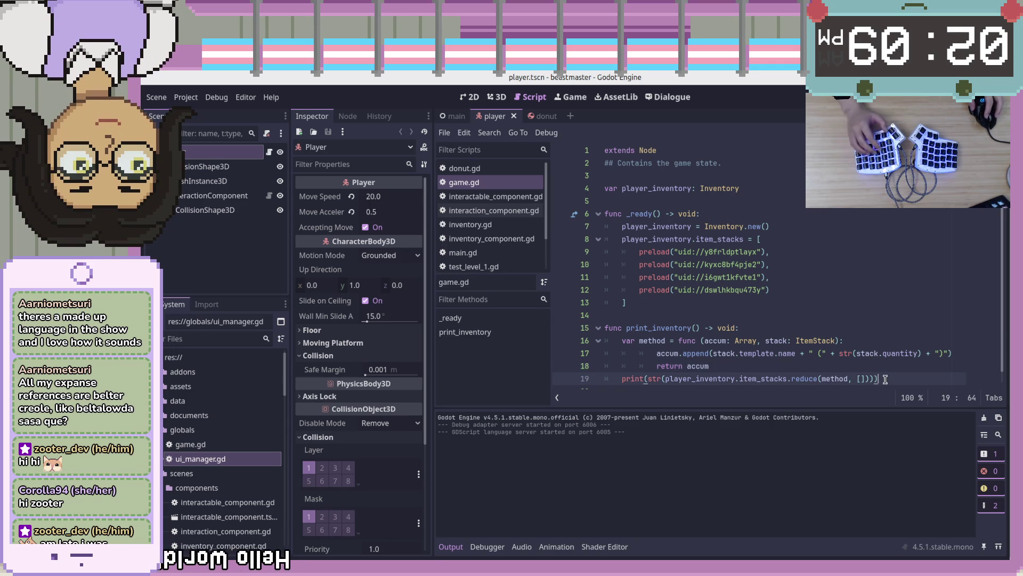
scroll(899, 383, "down", 1)
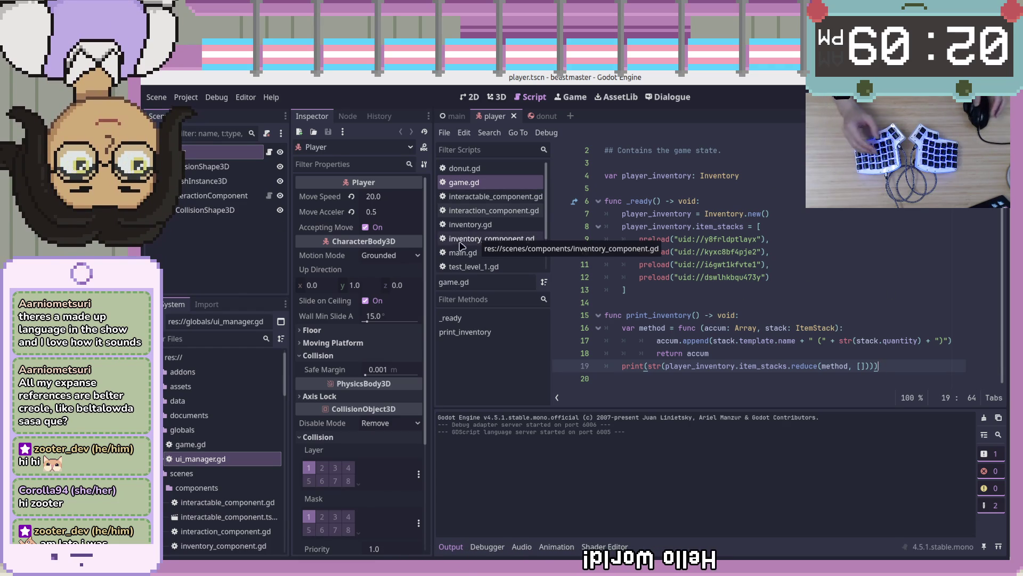
left_click(771, 264)
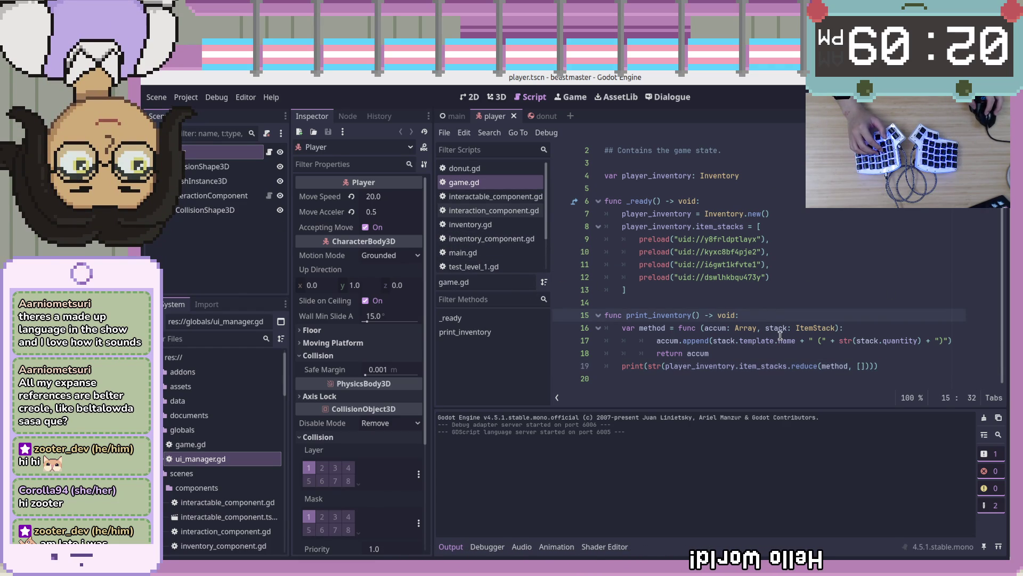
left_click(932, 366)
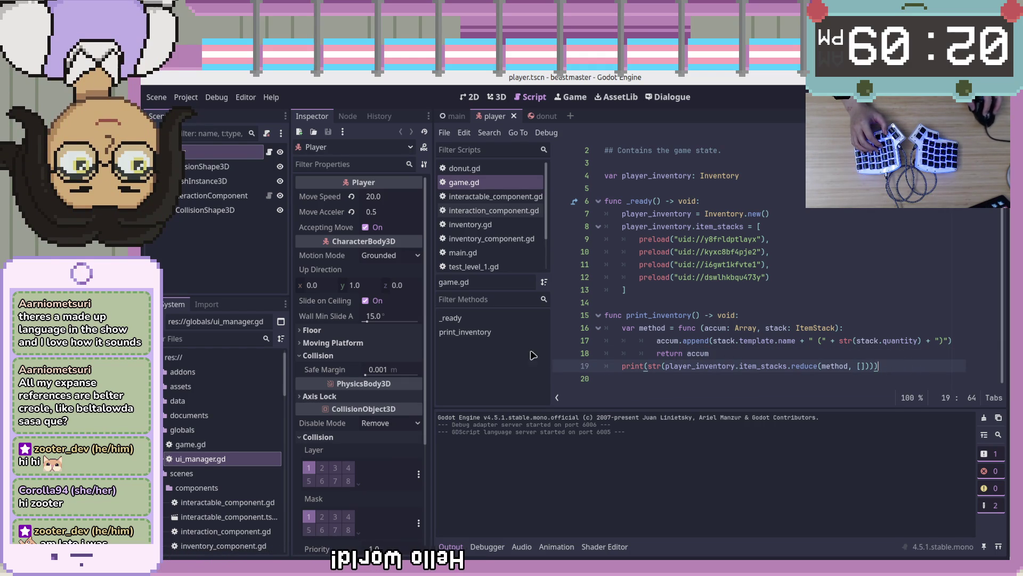
left_click(181, 253)
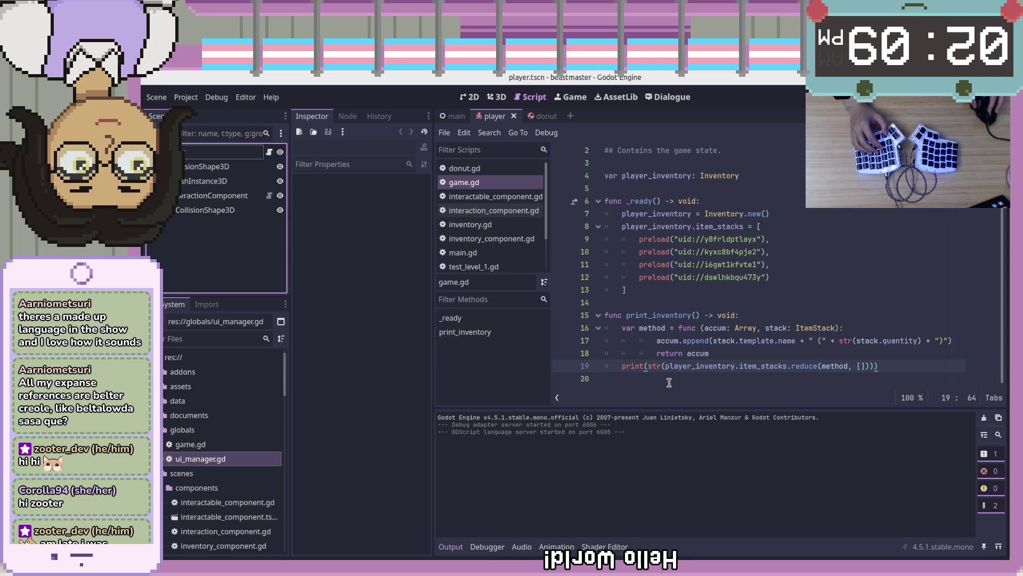
scroll(678, 351, "up", 1)
scroll(678, 351, "down", 1)
left_click(698, 328)
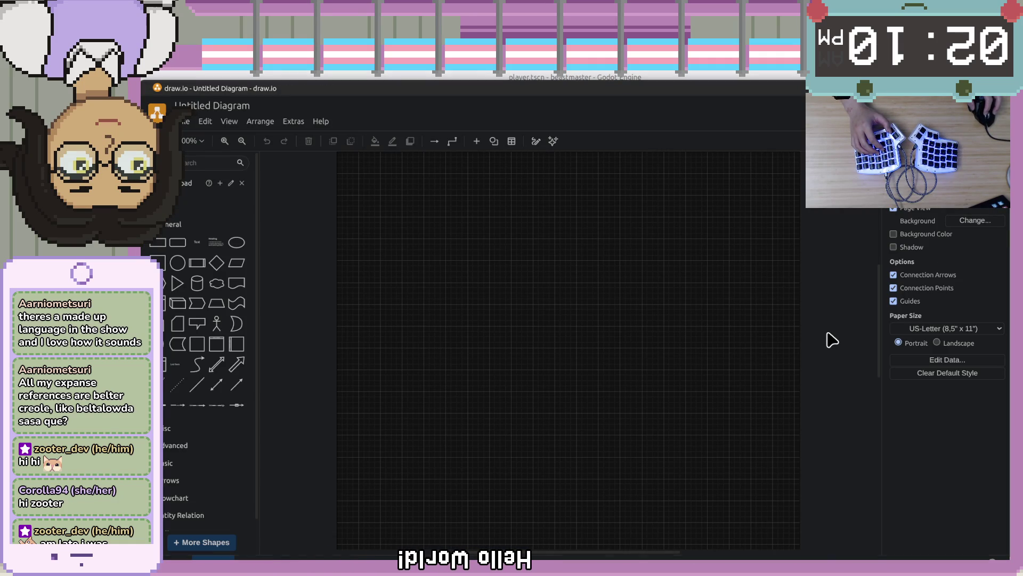
Open Game Architecture.drawio from the device in draw.io.
left_click_drag(576, 88, 576, 79)
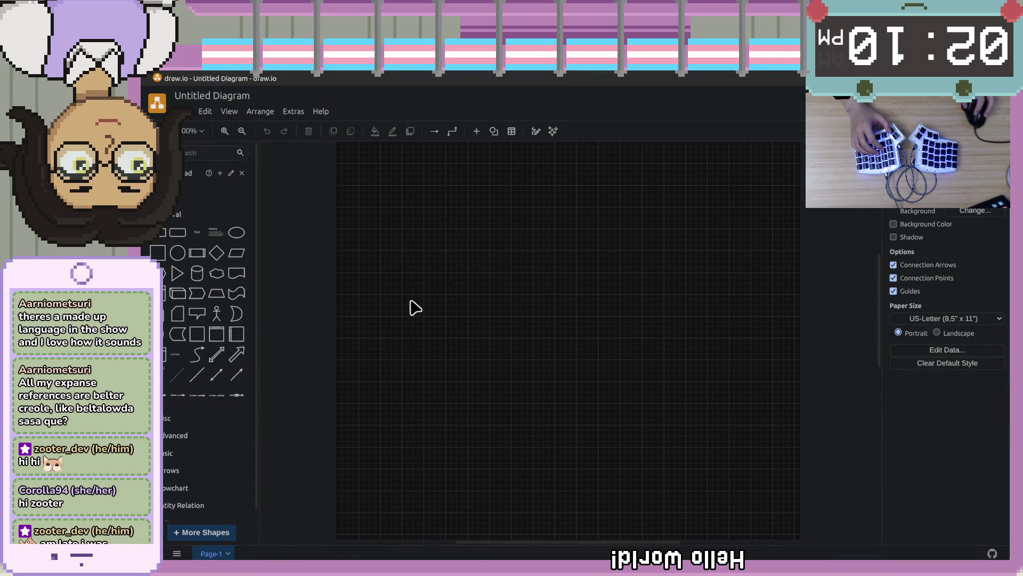
left_click(185, 111)
mouse_move(219, 154)
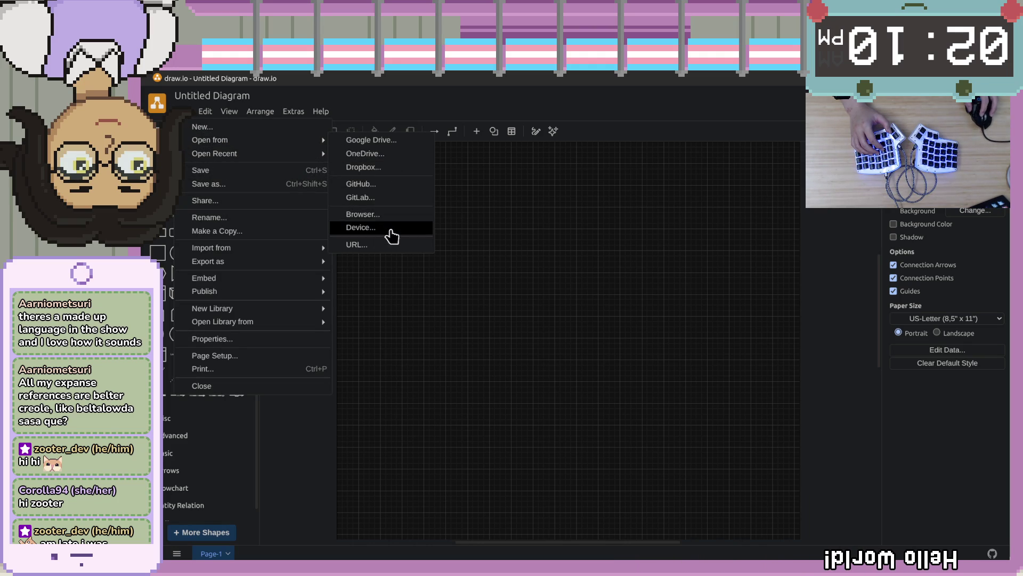
left_click(389, 228)
left_click(769, 124)
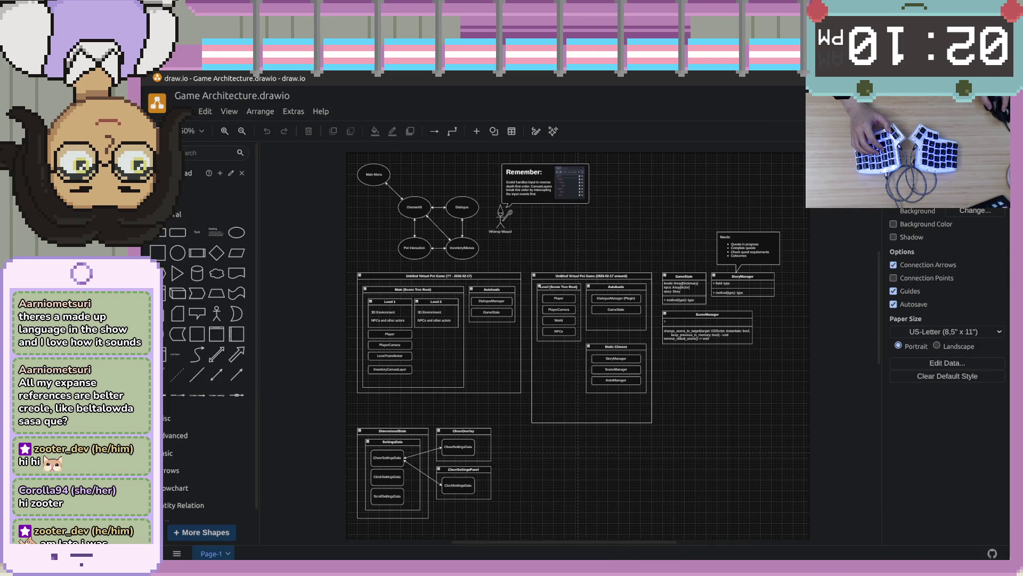
Pan and zoom across the pet game diagram's autoloads, static classes and manager classes.
scroll(595, 347, "up", 4)
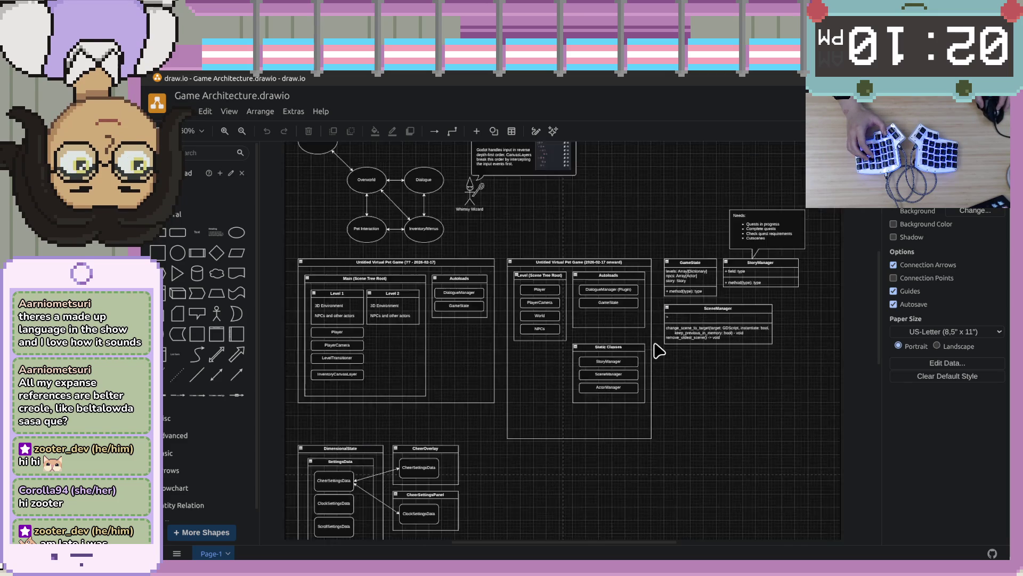
mouse_move(557, 304)
left_mouse_down()
mouse_move(663, 400)
mouse_move(645, 416)
mouse_move(670, 384)
mouse_move(650, 384)
mouse_move(680, 371)
mouse_move(670, 380)
left_mouse_up()
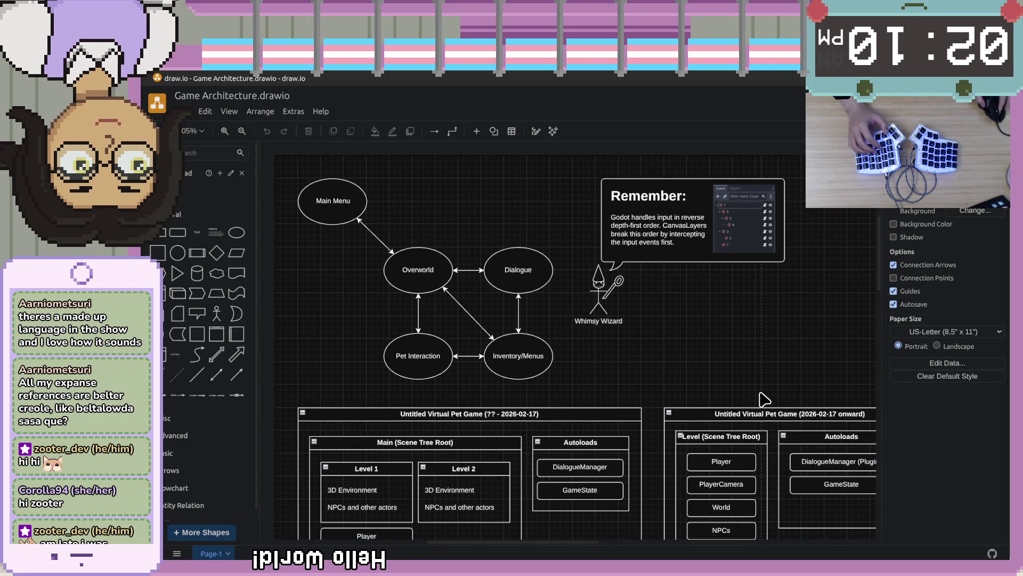
scroll(762, 399, "up", 3)
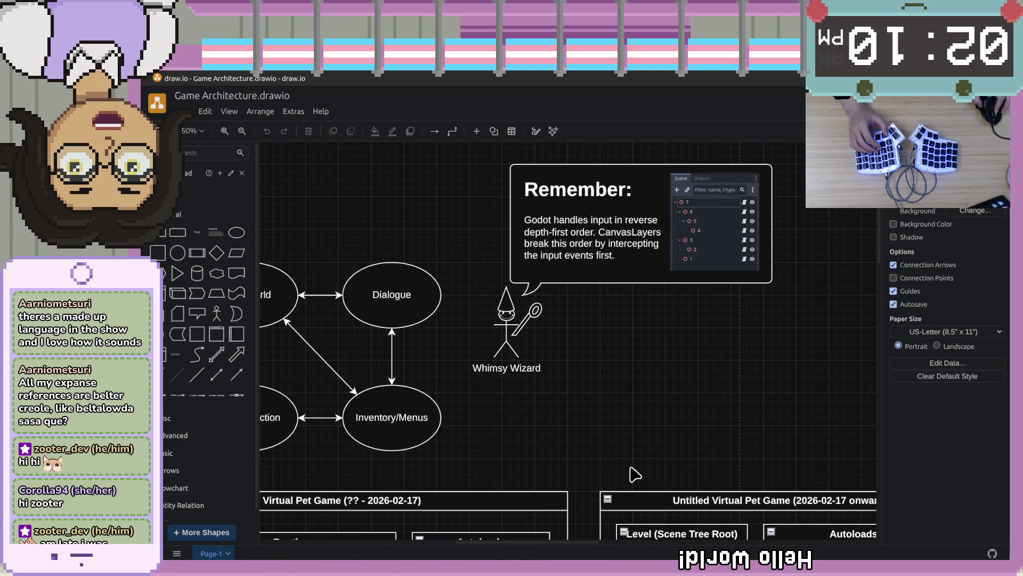
scroll(692, 437, "down", 10)
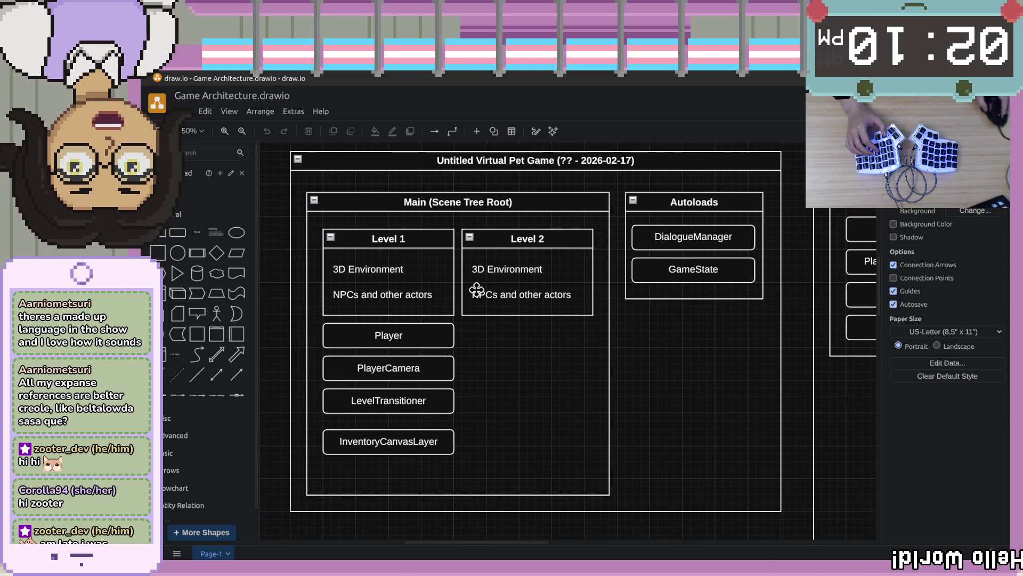
mouse_move(829, 410)
left_mouse_down()
mouse_move(724, 446)
mouse_move(420, 422)
mouse_move(309, 423)
mouse_move(312, 430)
left_mouse_up()
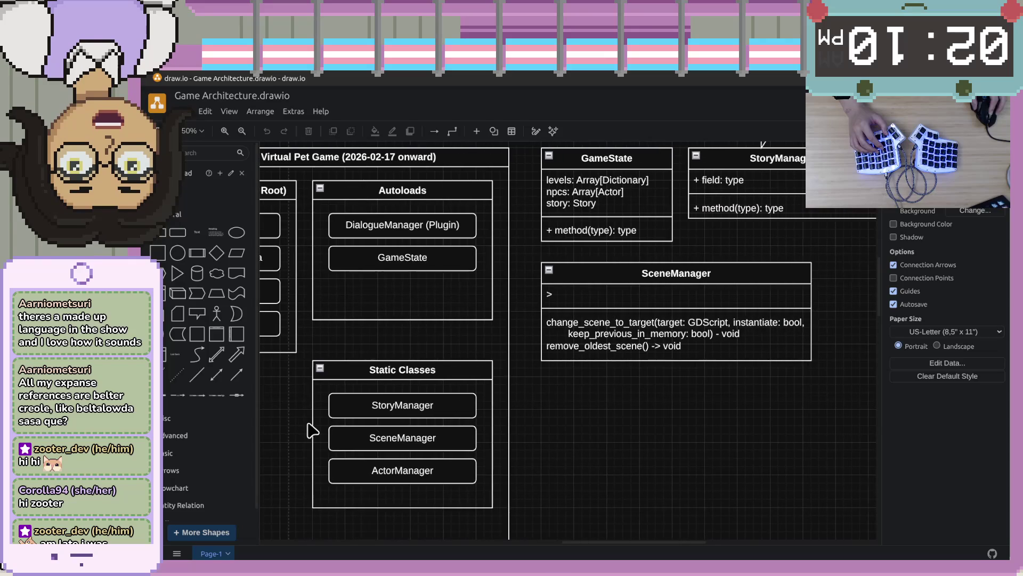
scroll(762, 373, "up", 5)
scroll(762, 373, "right", 3)
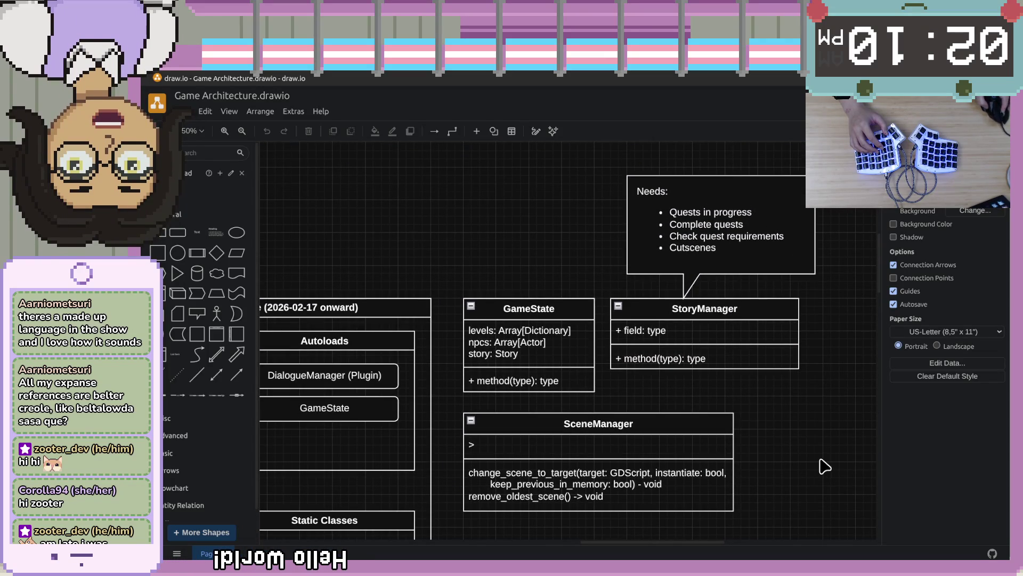
scroll(803, 463, "down", 5)
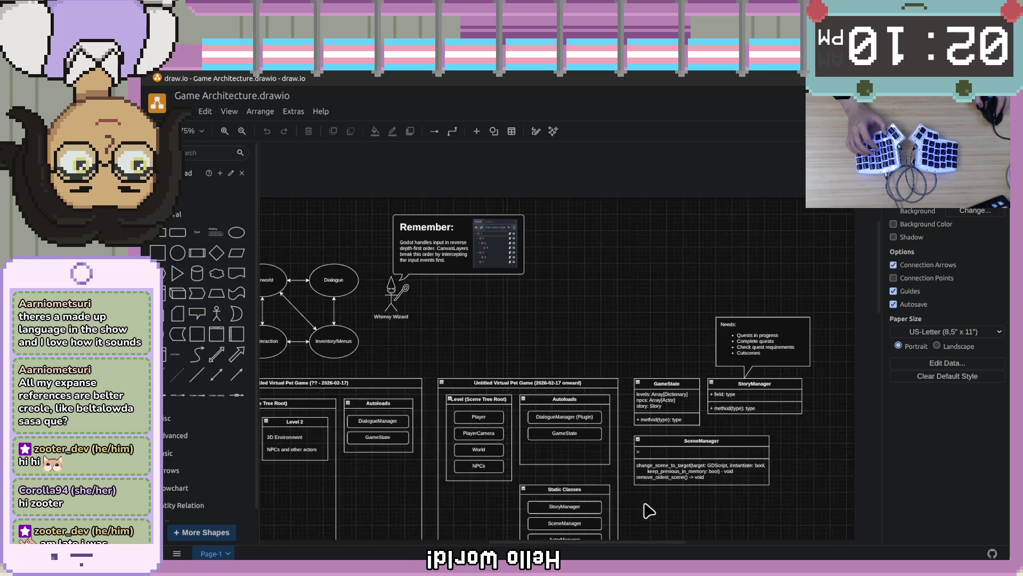
scroll(722, 263, "down", 6)
scroll(740, 311, "left", 3)
scroll(753, 313, "up", 3)
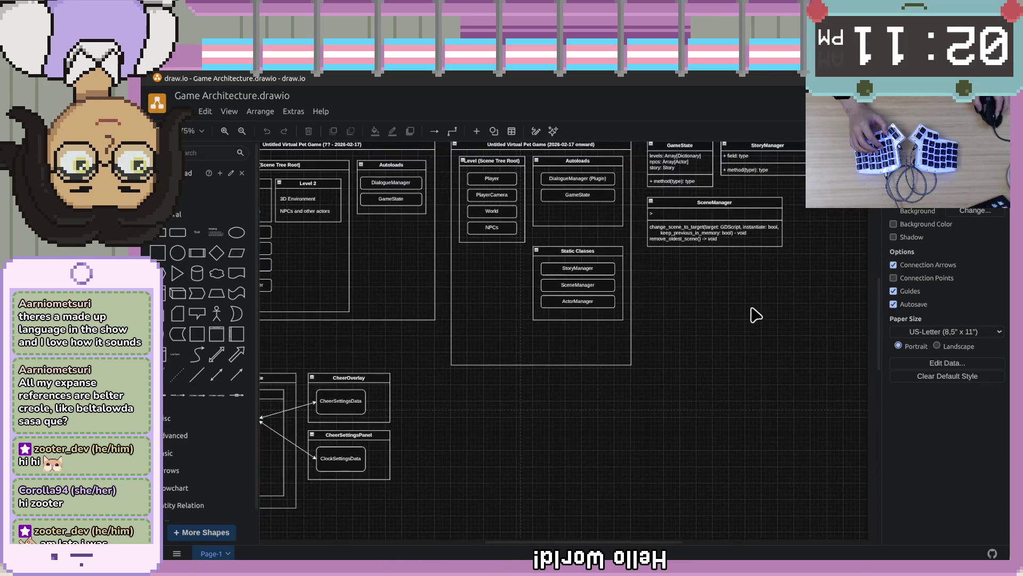
scroll(749, 395, "right", 3)
scroll(777, 357, "up", 4)
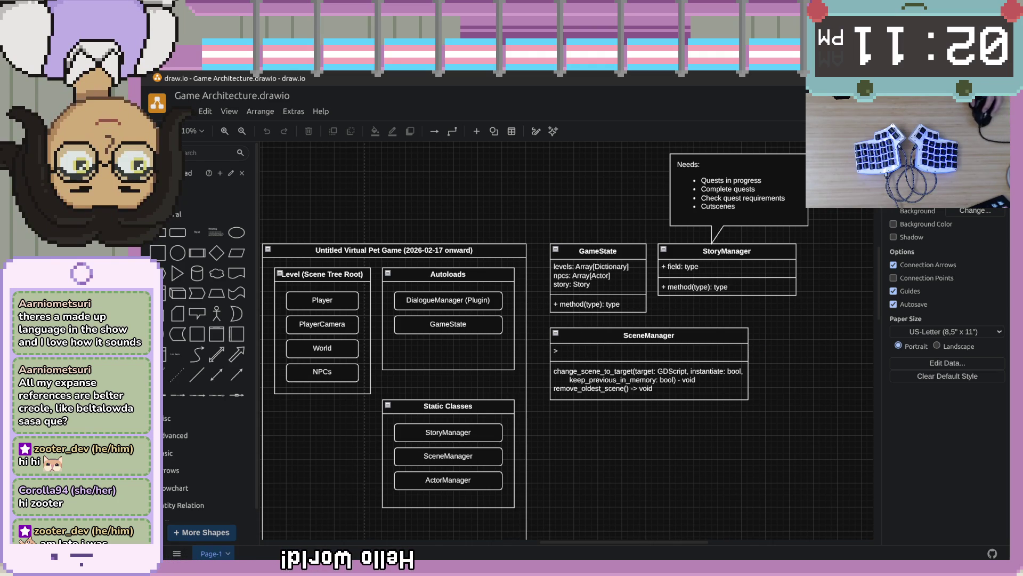
Return from draw.io to the Godot editor.
key("alt+Tab")
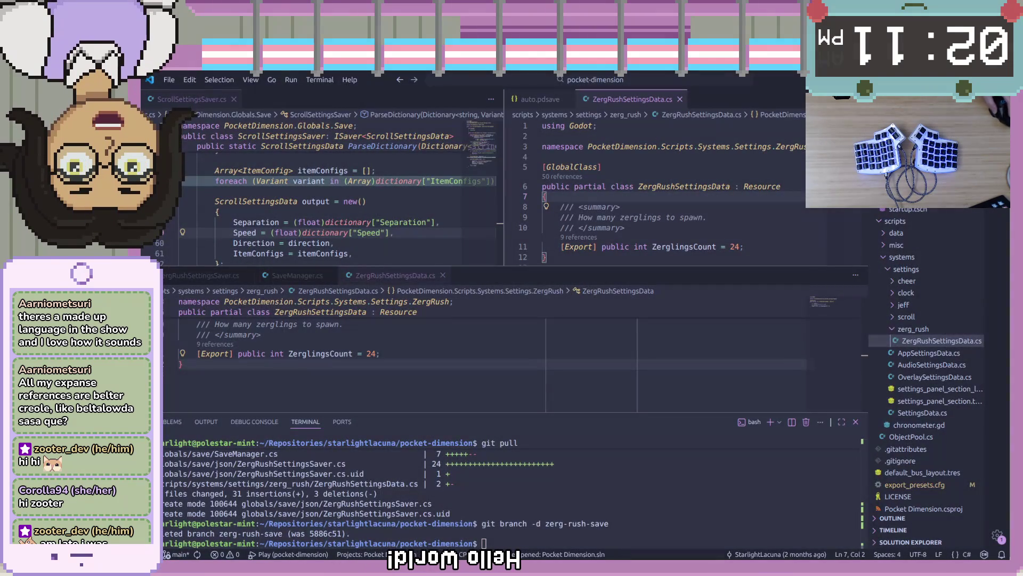
key("alt+Tab")
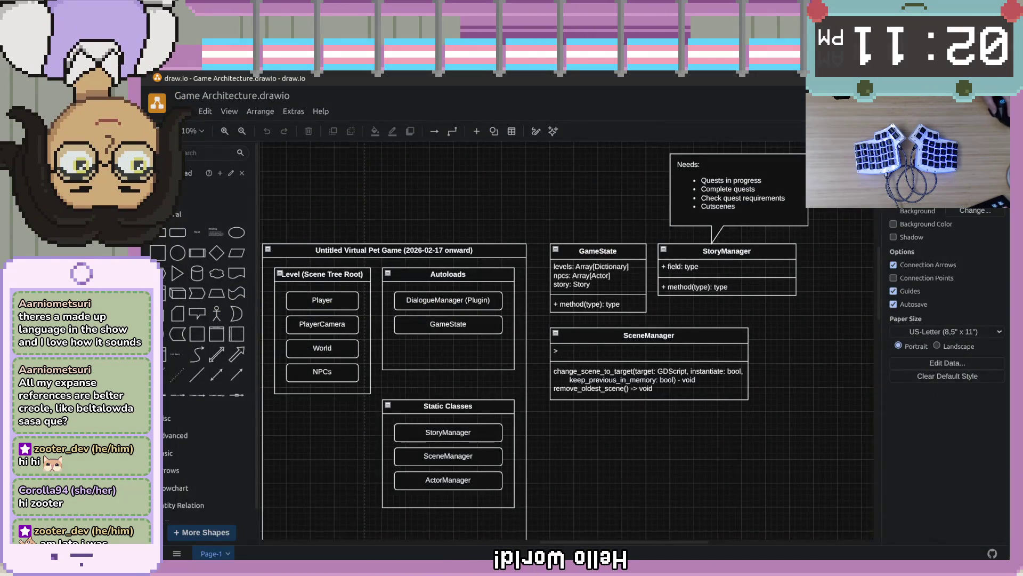
key("alt+Tab")
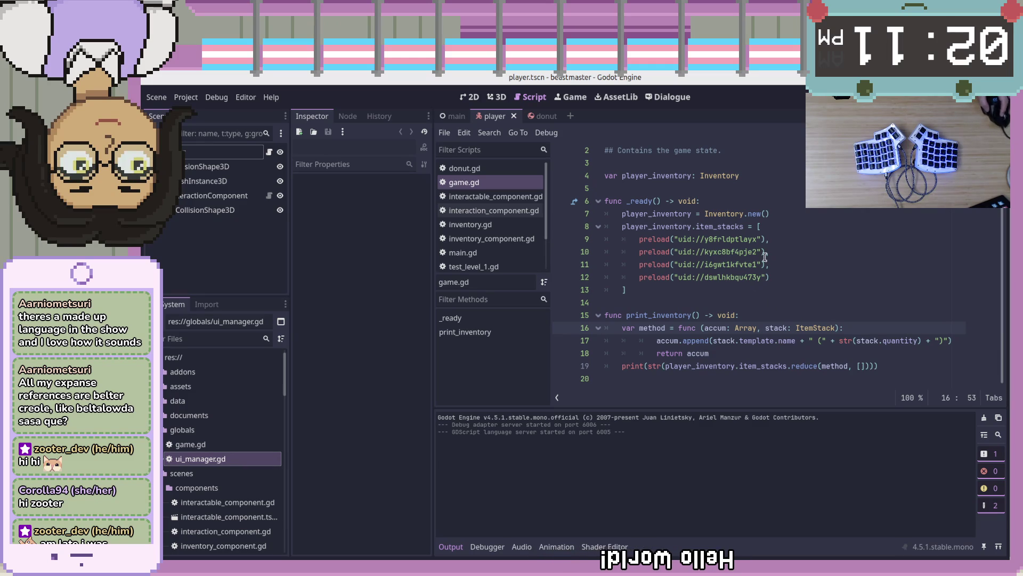
key("Up")
key("Up")
key("Up")
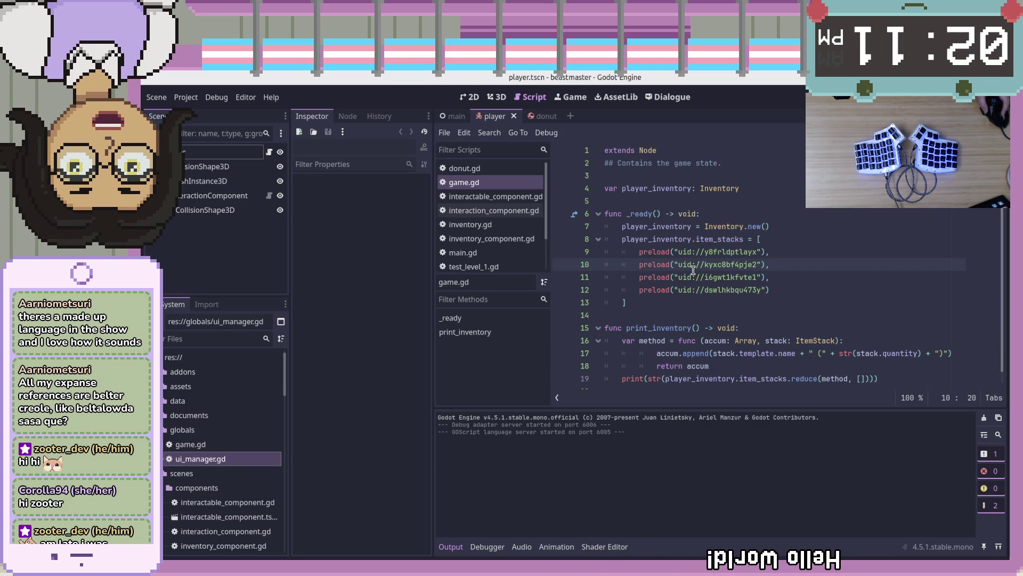
left_click(771, 305)
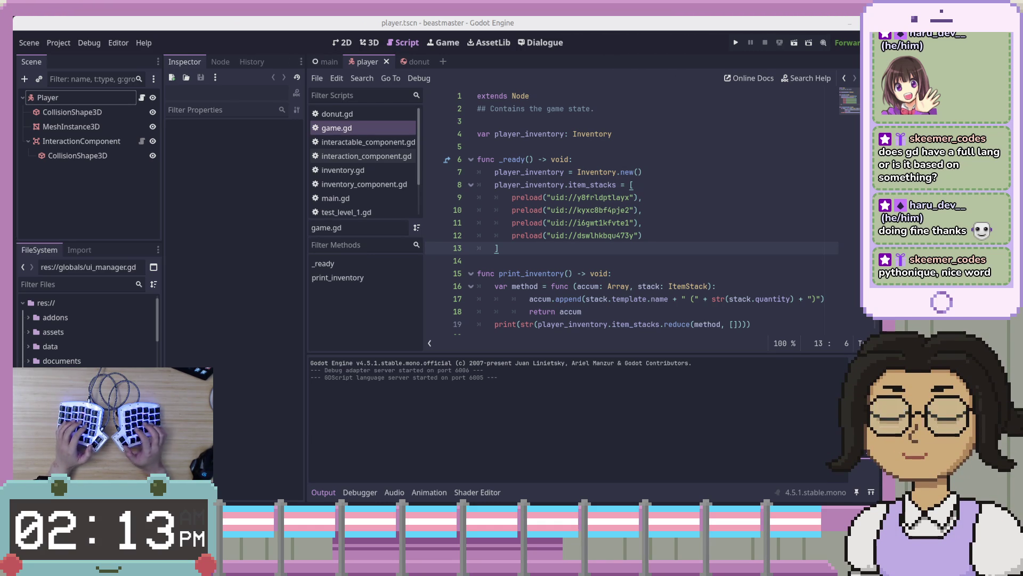
Bring up ui_manager.gd in VS Code and focus the Source Control changes list.
key("alt+Tab")
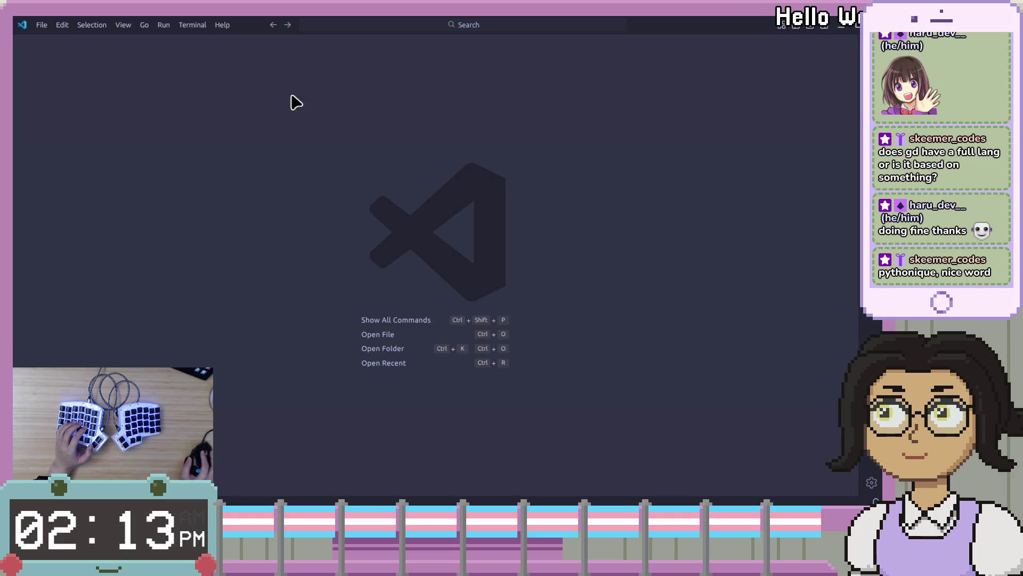
key("alt+Tab")
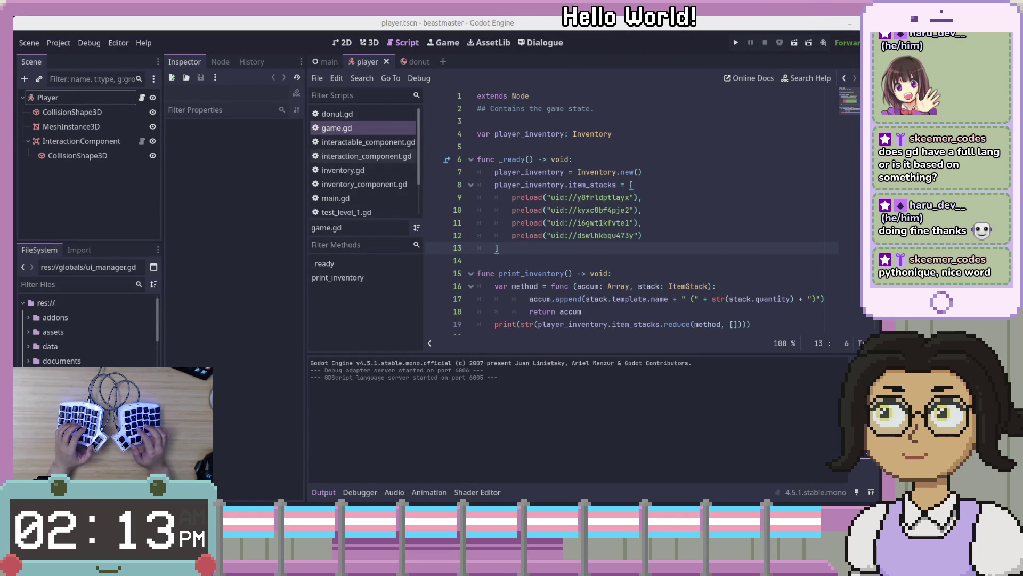
key("alt+Tab")
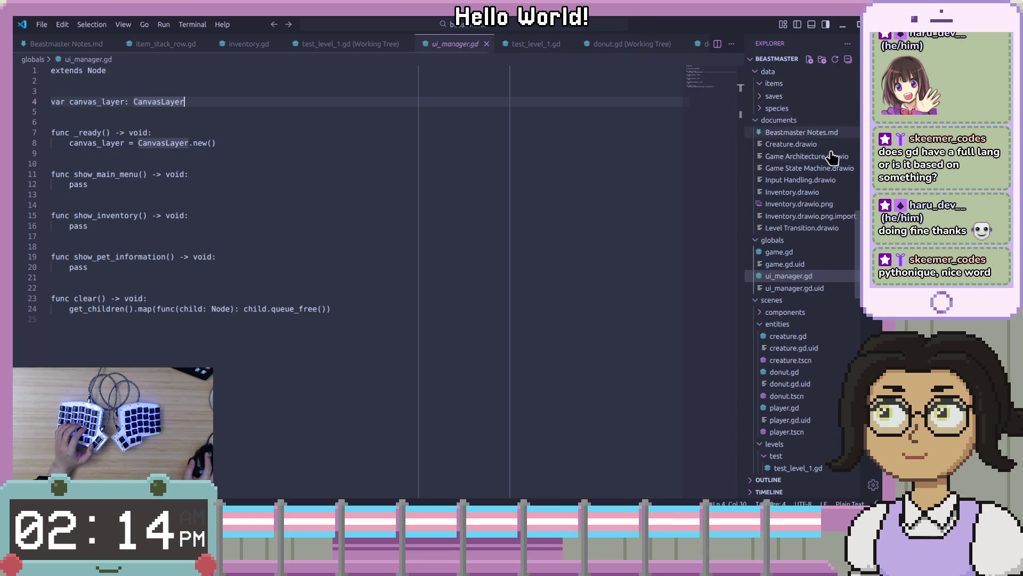
key("ctrl+shift+g")
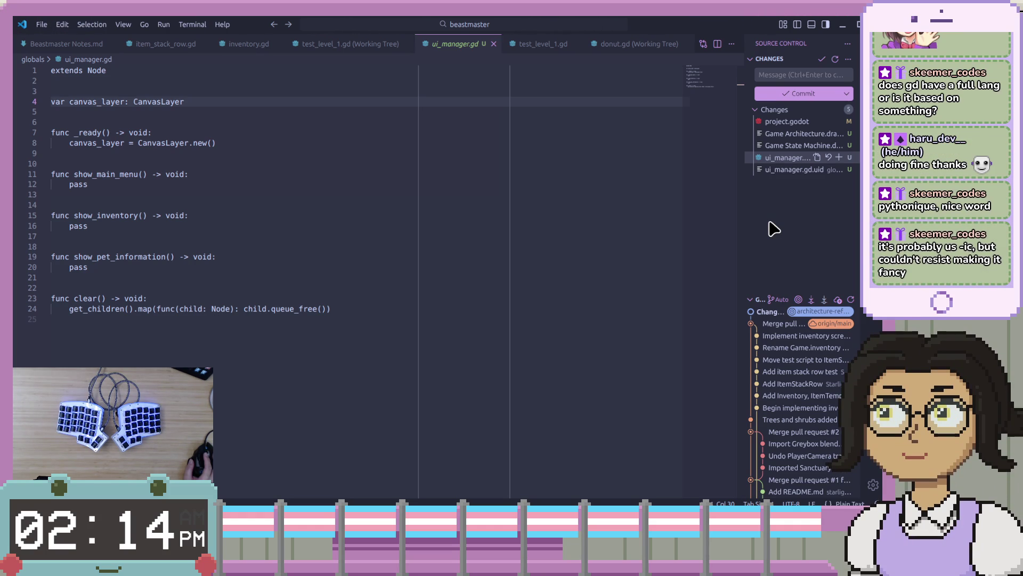
left_click(774, 229)
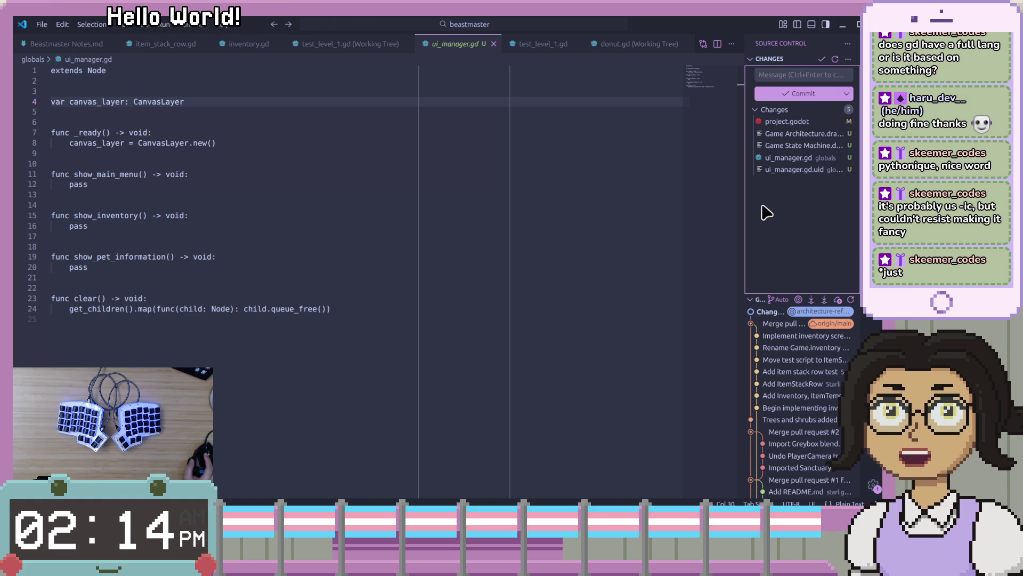
Inspect the ui_manager.gd.uid, ui_manager.gd and project.godot diffs, ending on test_level_1.gd.
left_click(778, 170)
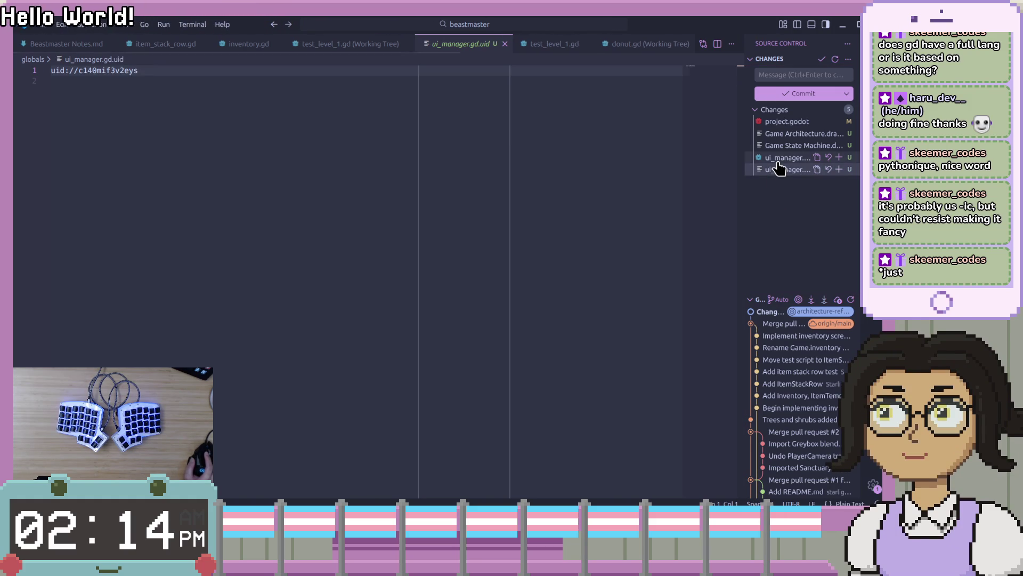
left_click(778, 162)
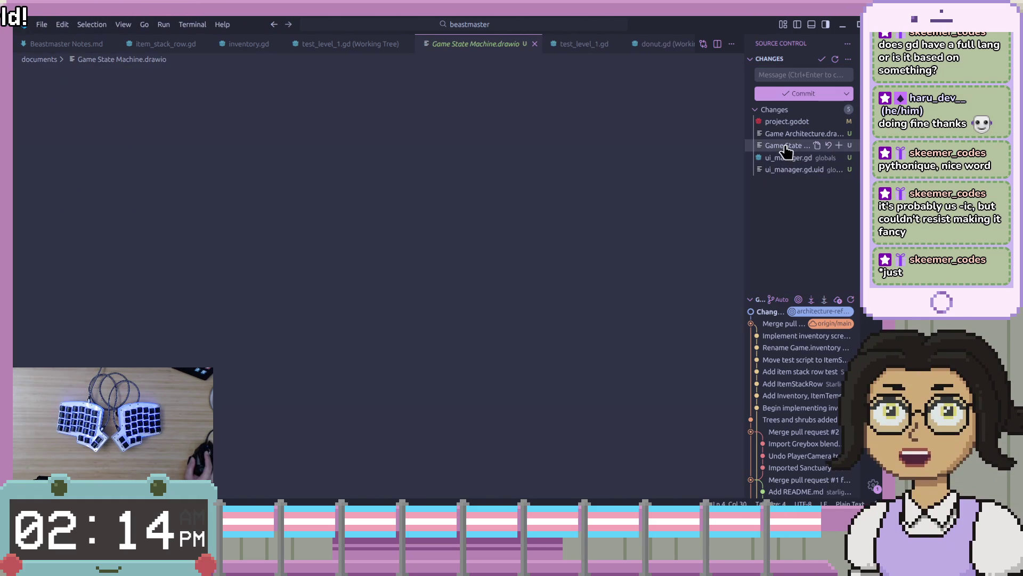
left_click(791, 133)
left_click(793, 127)
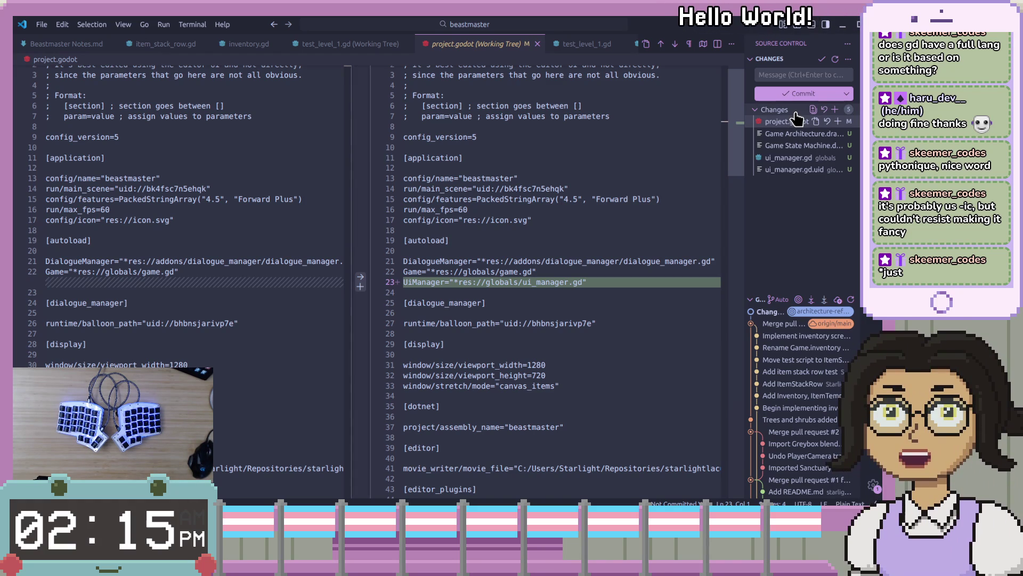
left_click(793, 213)
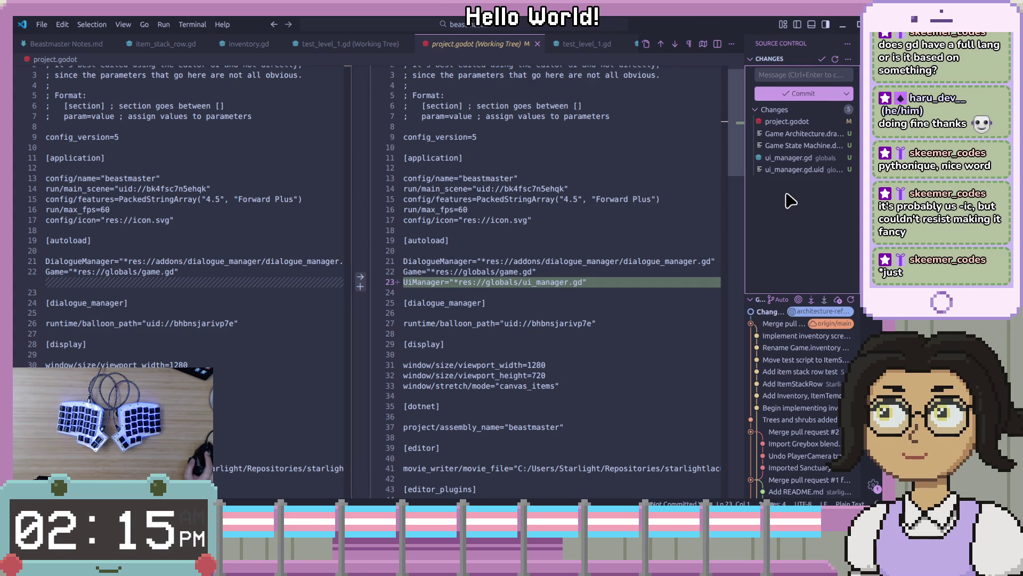
left_click(786, 159)
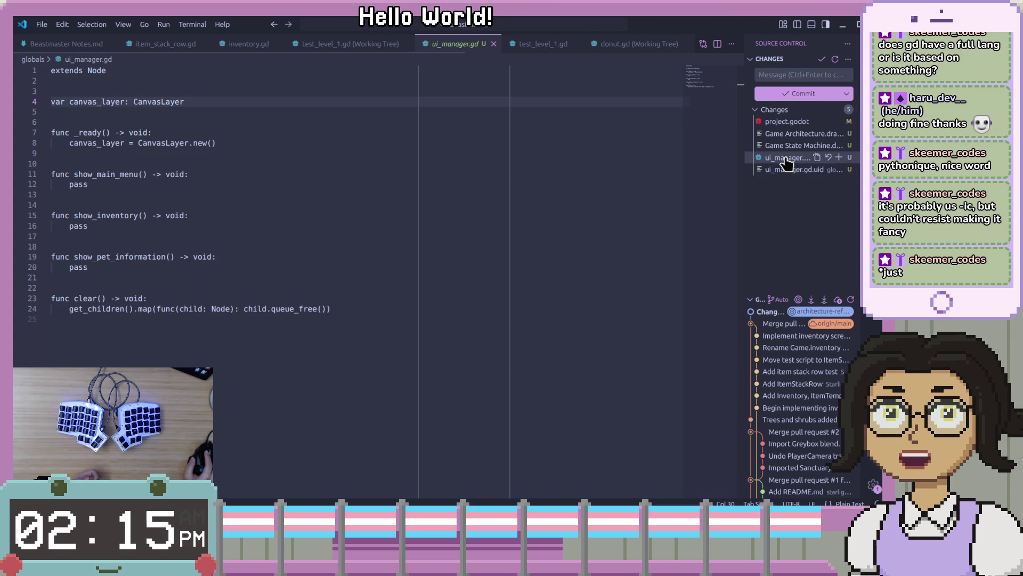
left_click(455, 112)
left_click(543, 48)
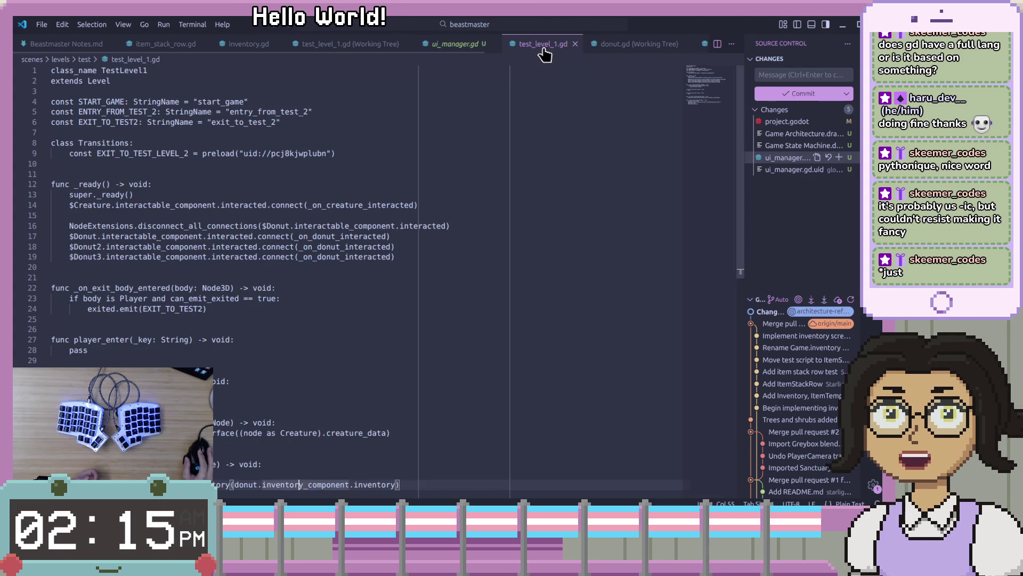
left_click(552, 140)
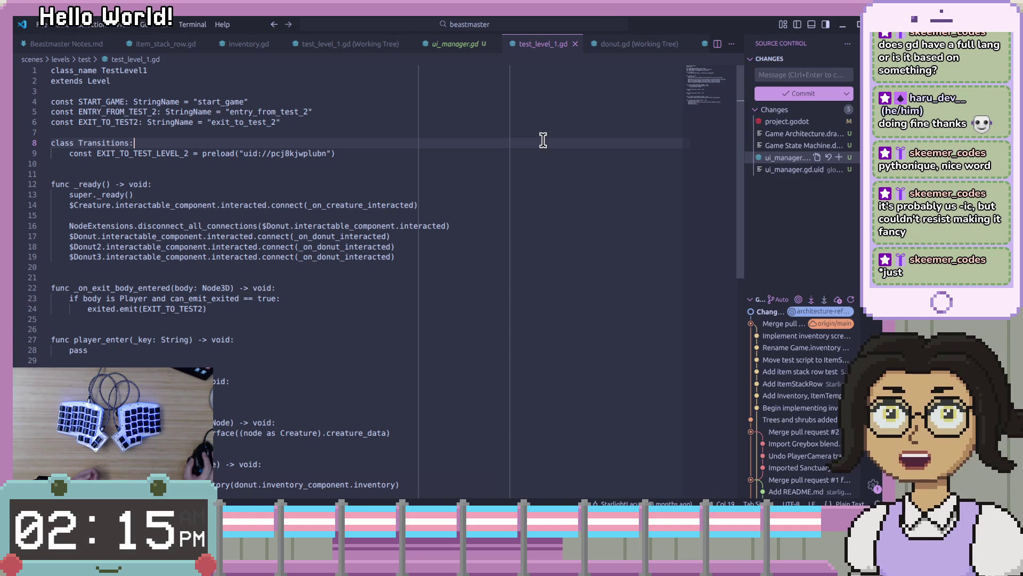
Close the donut.gd and inventory_canvas_layer.gd diffs and the item_stack_row.gd script.
left_click(626, 45)
left_click(629, 46)
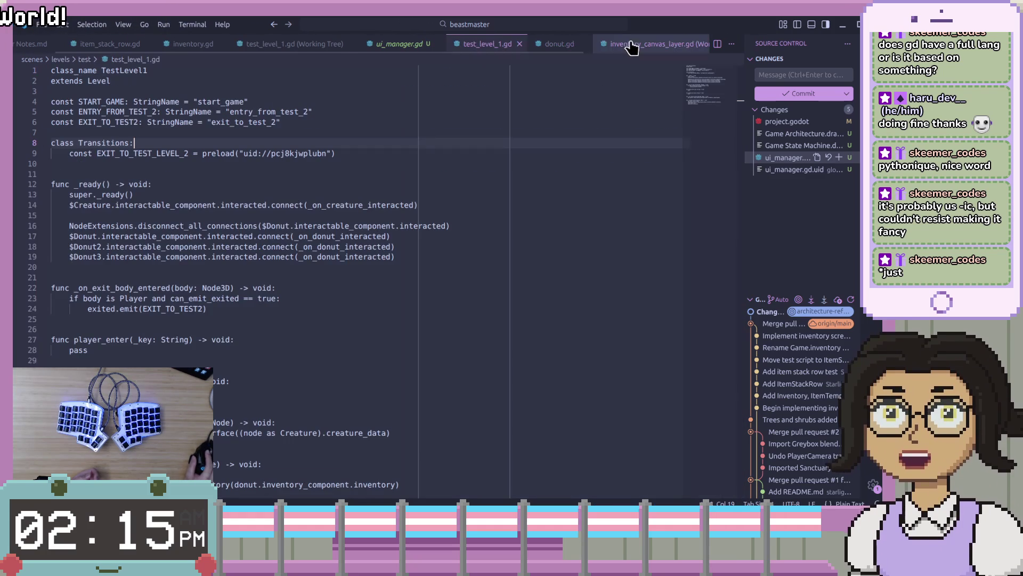
left_click(665, 46)
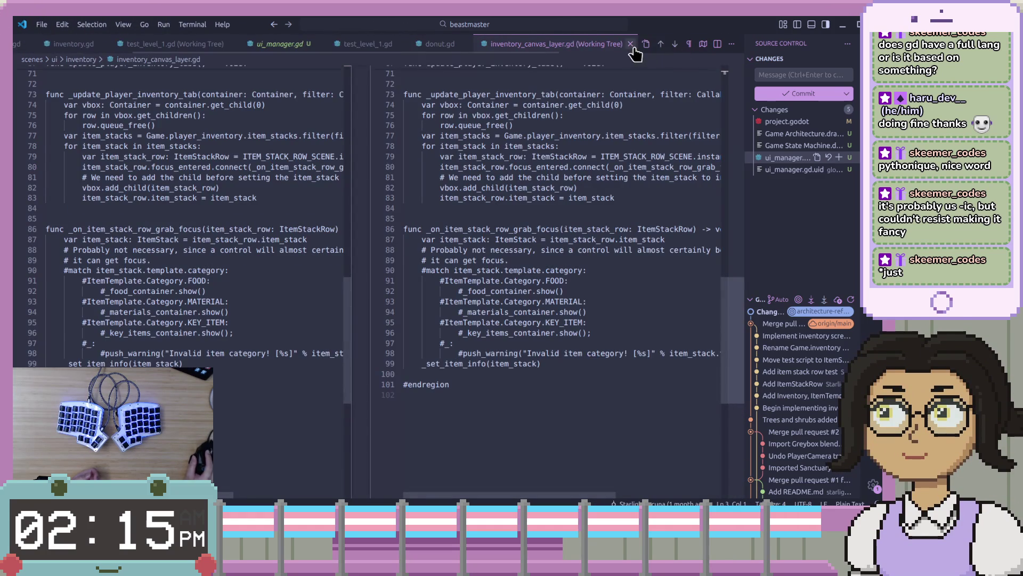
left_click(630, 44)
left_click(109, 45)
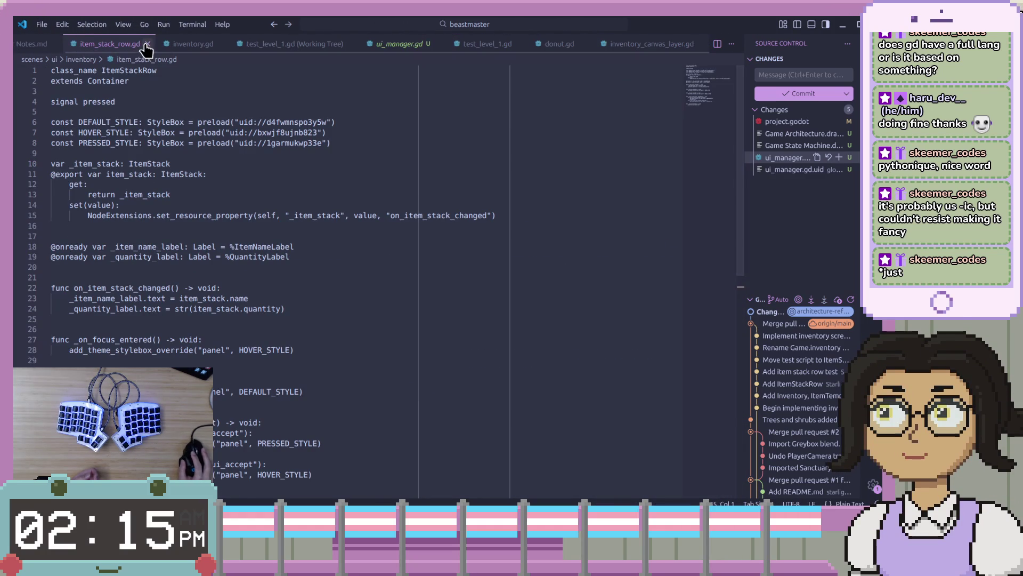
right_click(62, 46)
key("Escape")
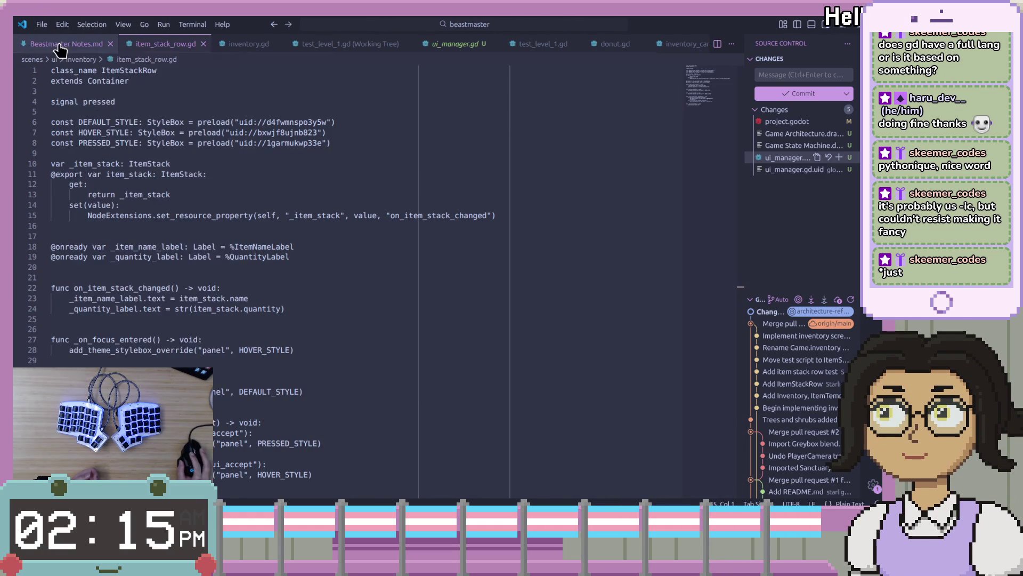
left_click(99, 48)
left_click(154, 44)
left_click(202, 44)
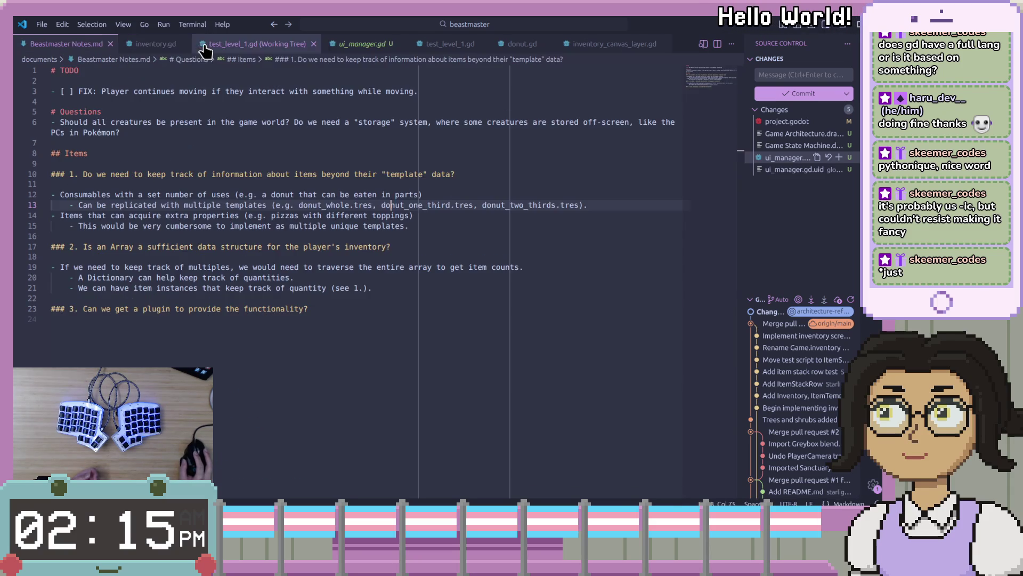
left_click(175, 48)
Close inventory, test_level_1, ui_manager, donut and inventory_canvas_layer tabs, then return to Godot's game.gd.
left_click(183, 44)
left_click(219, 45)
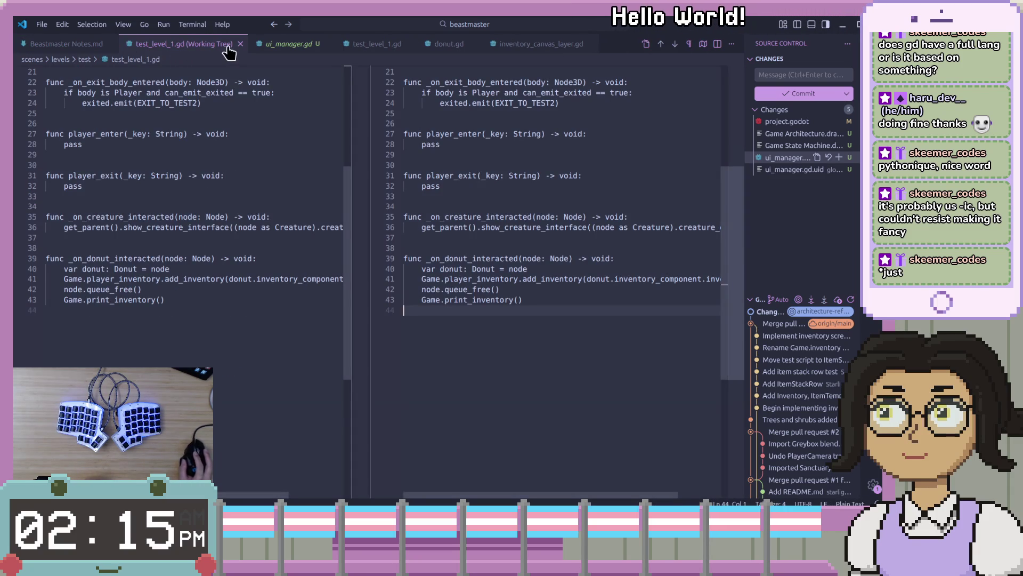
left_click(240, 48)
left_click(179, 46)
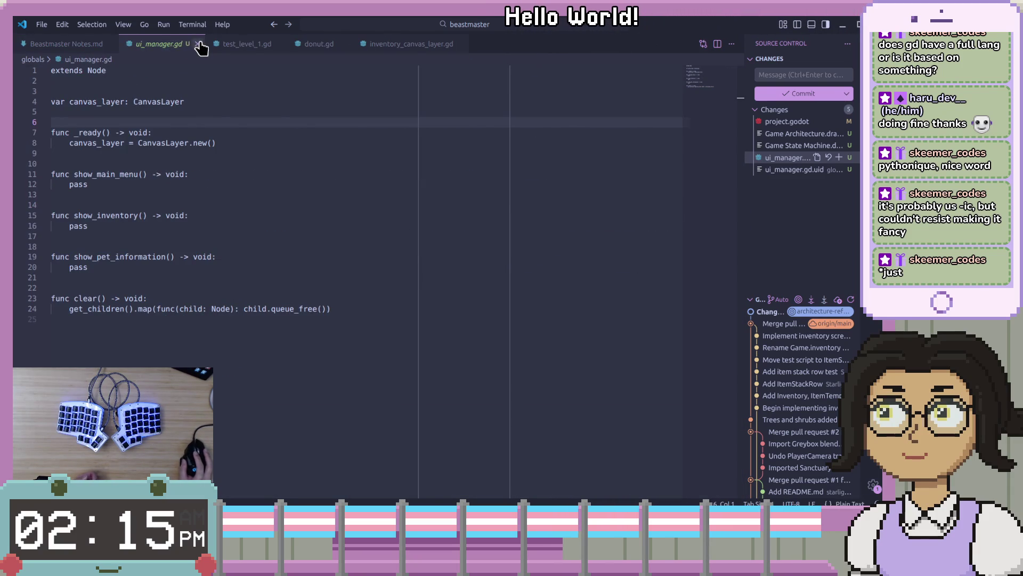
left_click(201, 46)
left_click(178, 46)
left_click(191, 43)
left_click(160, 46)
left_click(176, 44)
left_click(157, 47)
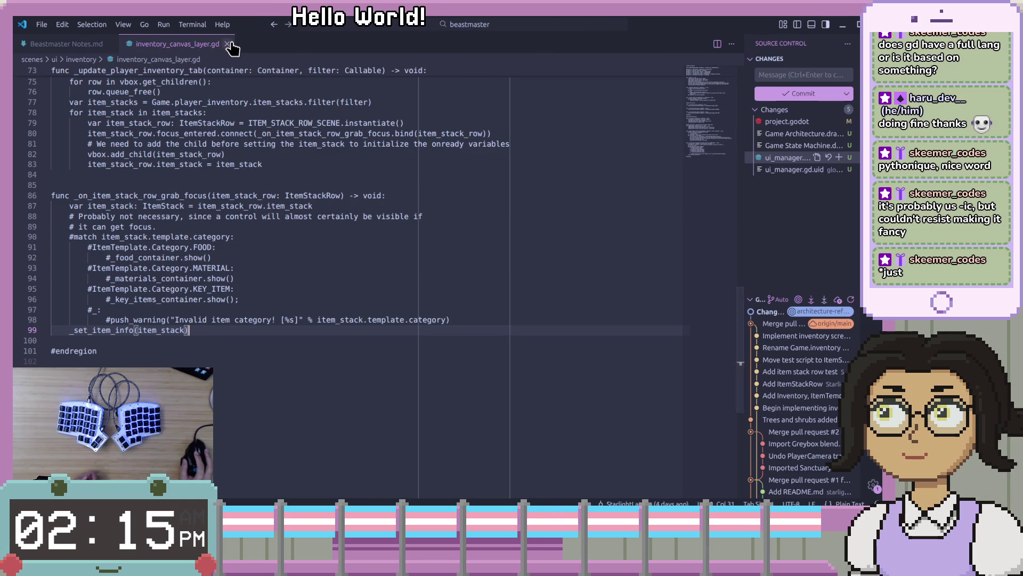
left_click(229, 44)
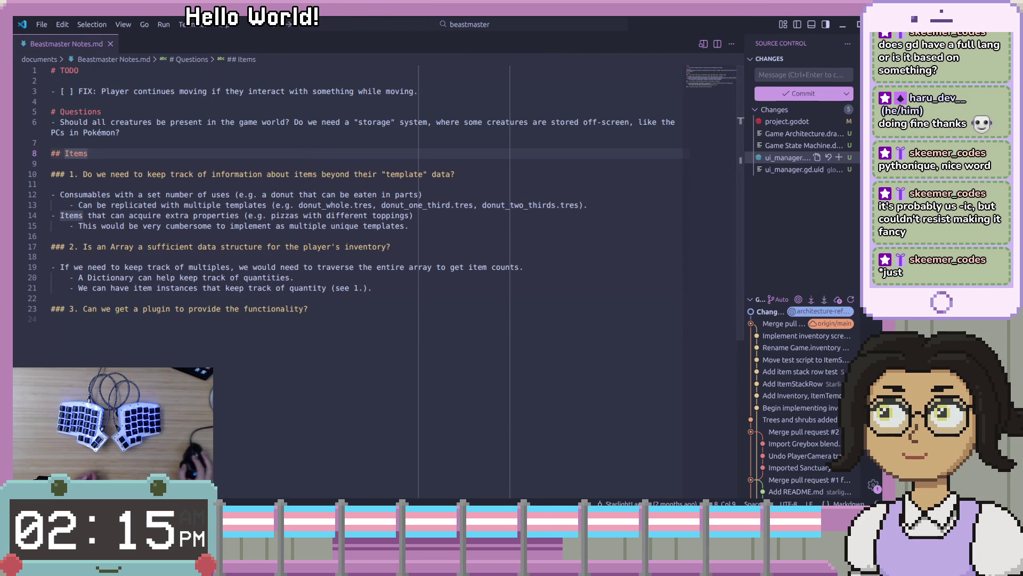
key("alt+Tab")
left_click(647, 275)
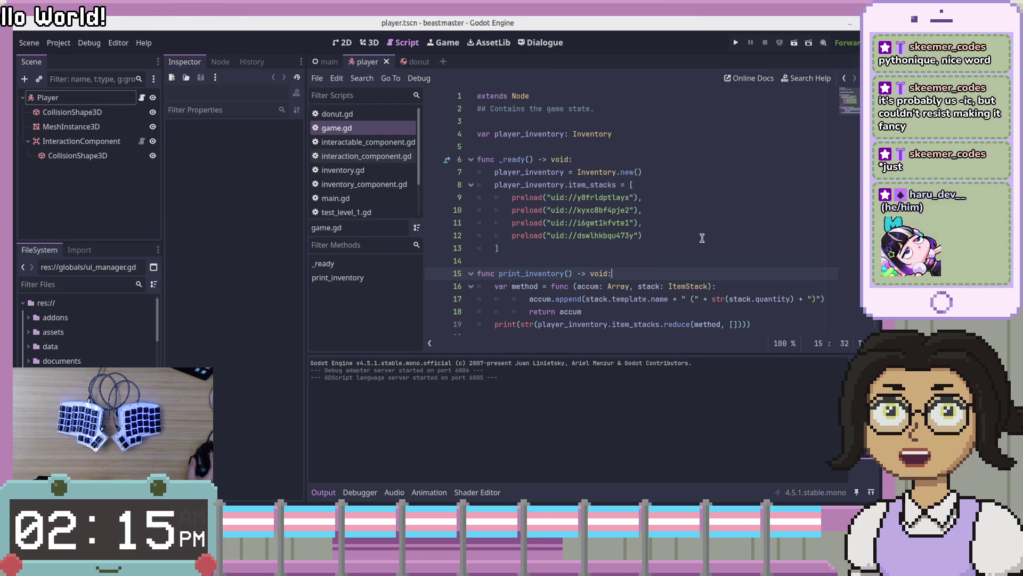
Add blank lines after the item list and around var player_inventory in game.gd, then save.
left_click(703, 260)
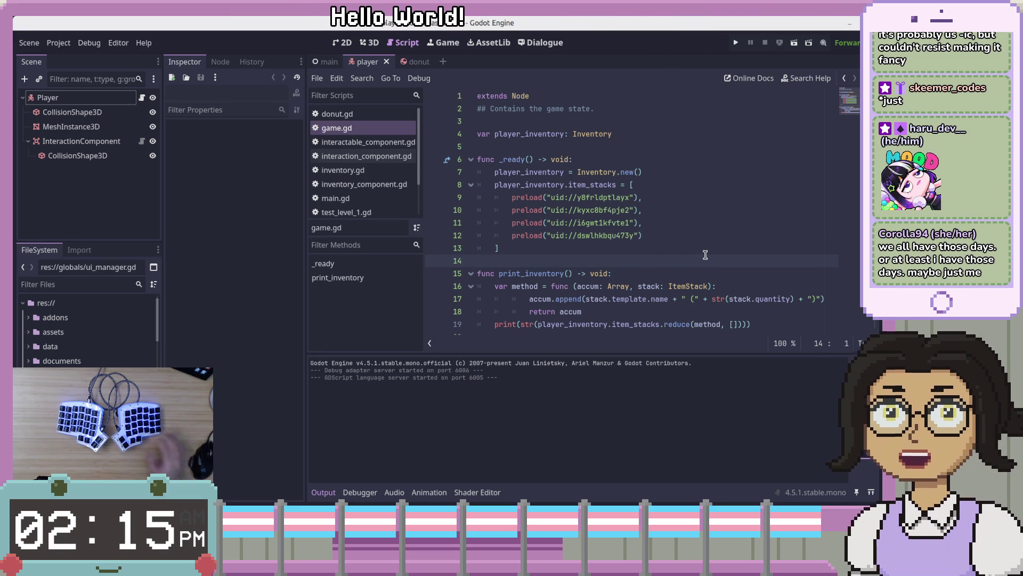
key("Return")
key("Down")
key("Down")
key("Down")
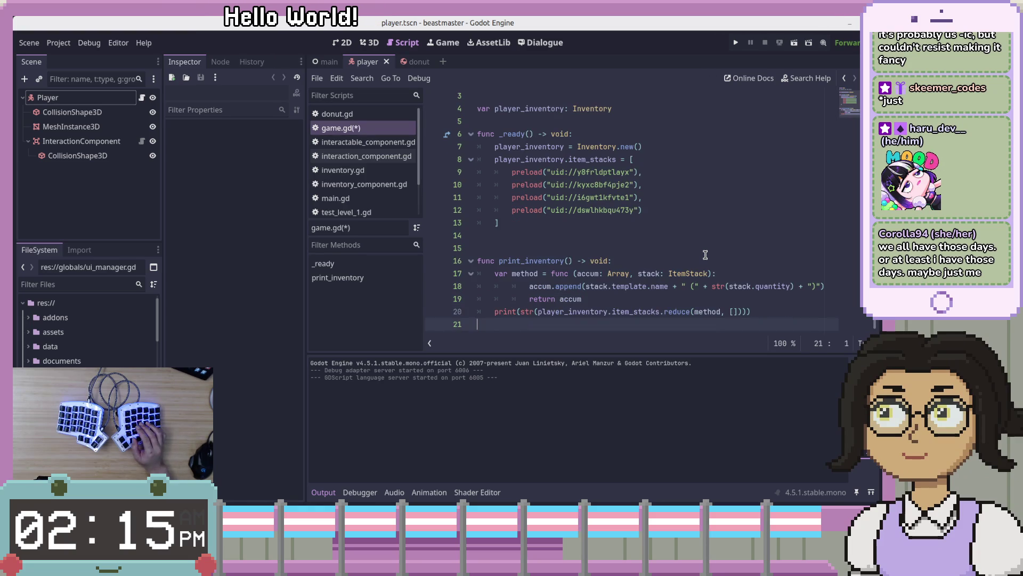
key("Up")
key("Up")
key("Up")
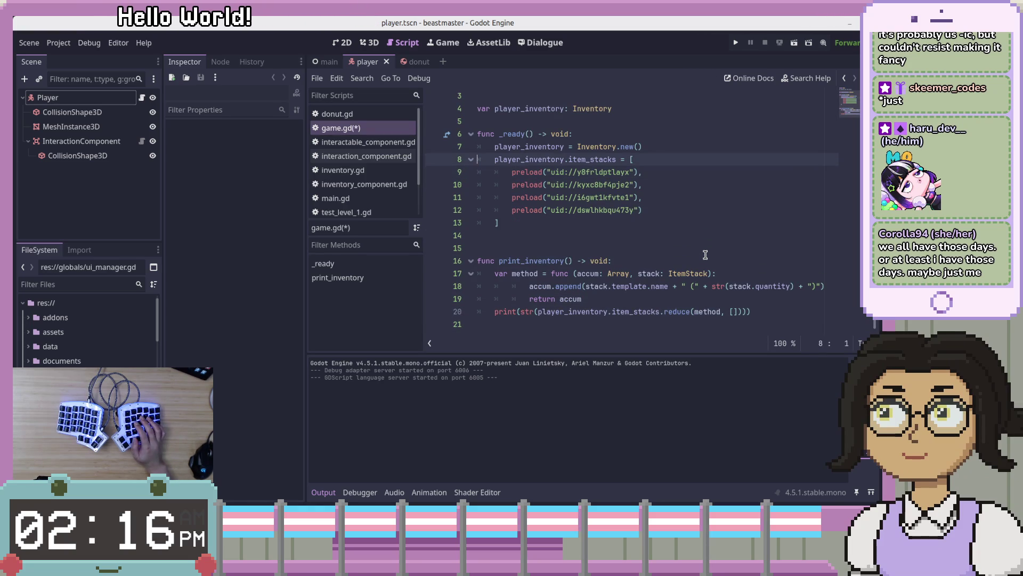
key("Down")
key("Down")
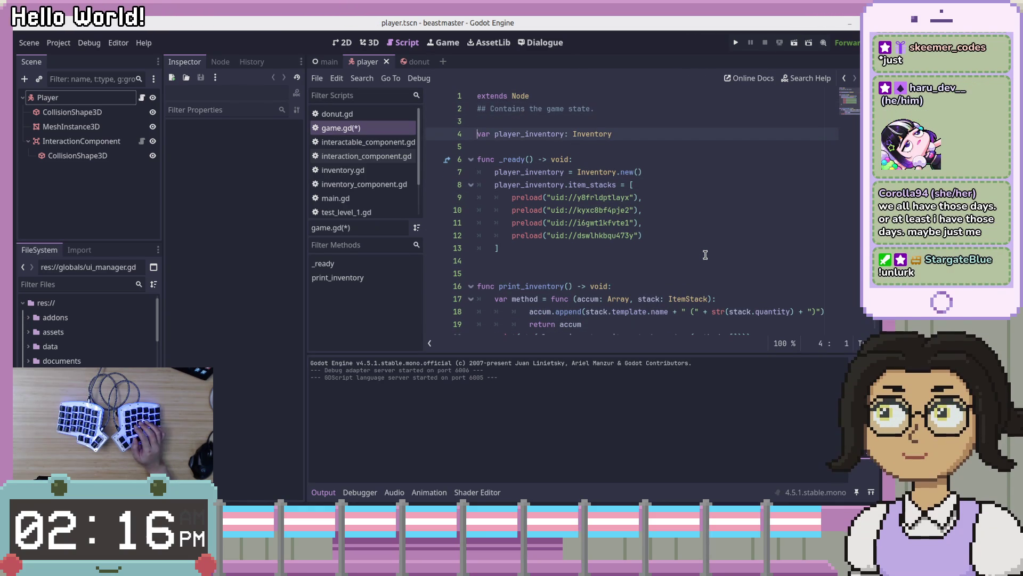
key("Return")
key("Down")
key("Down")
key("Return")
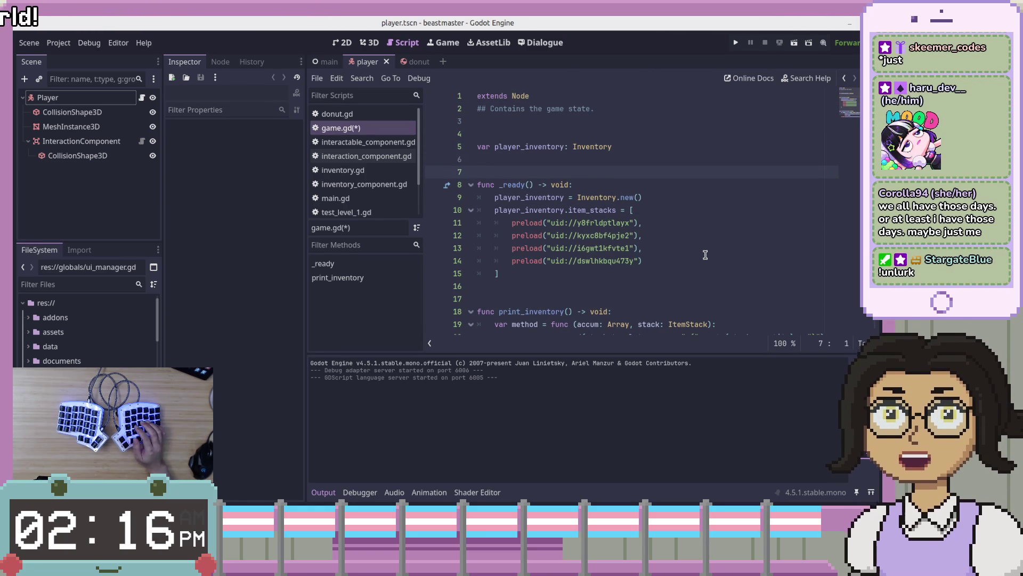
key("ctrl+s")
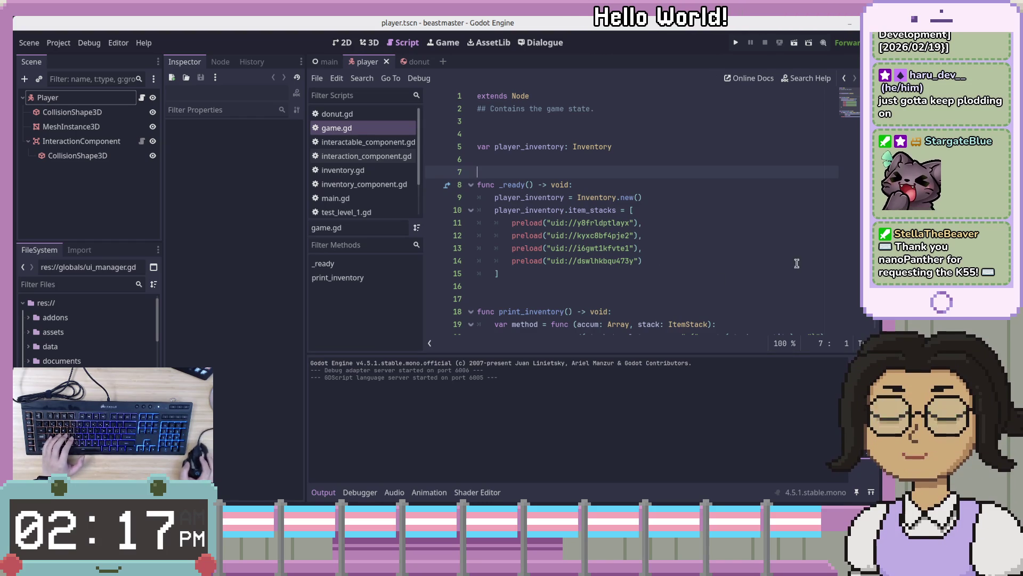
left_click(670, 235)
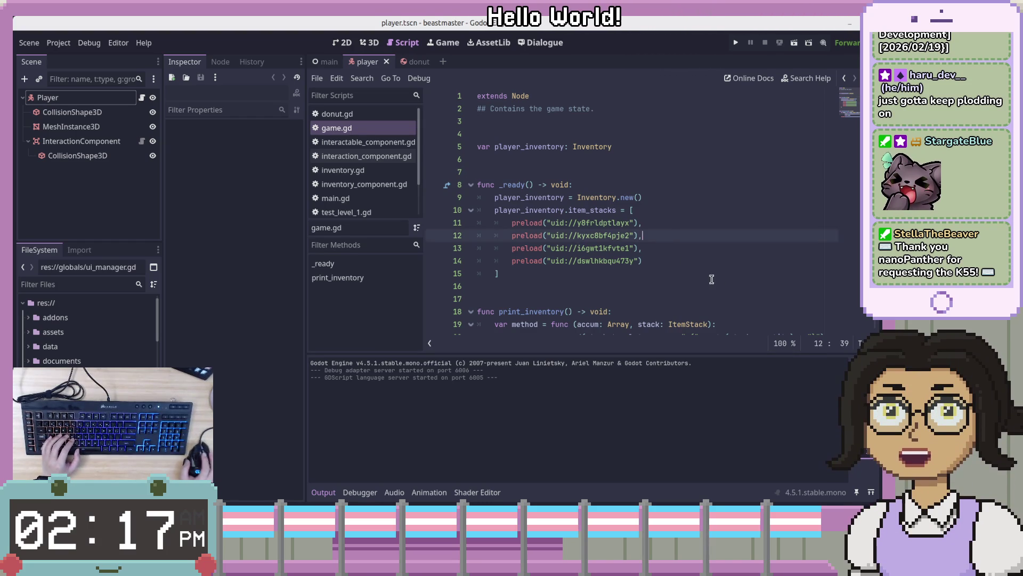
scroll(711, 280, "down", 1)
left_click(804, 243)
left_click(806, 235)
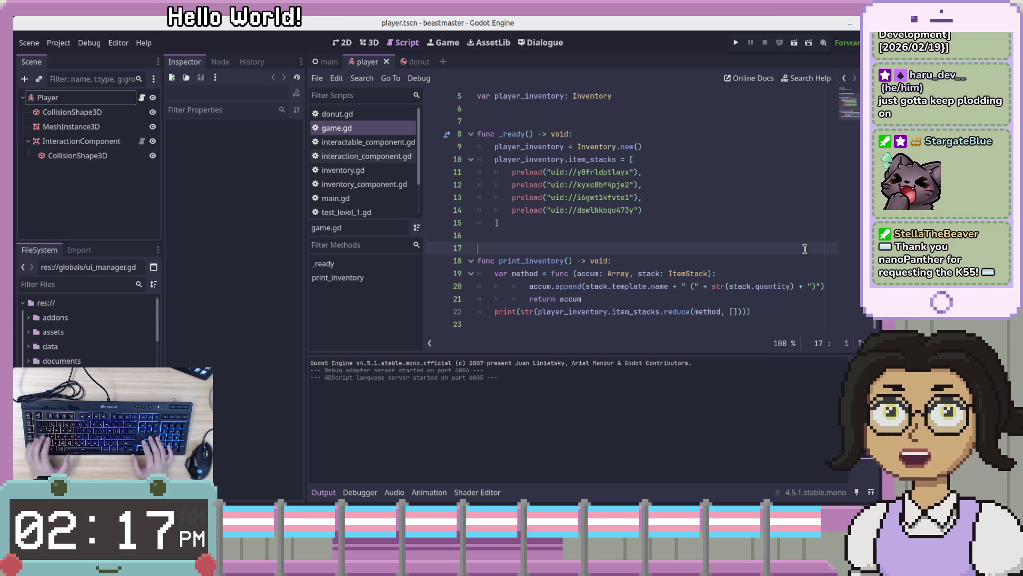
key("Up")
key("End")
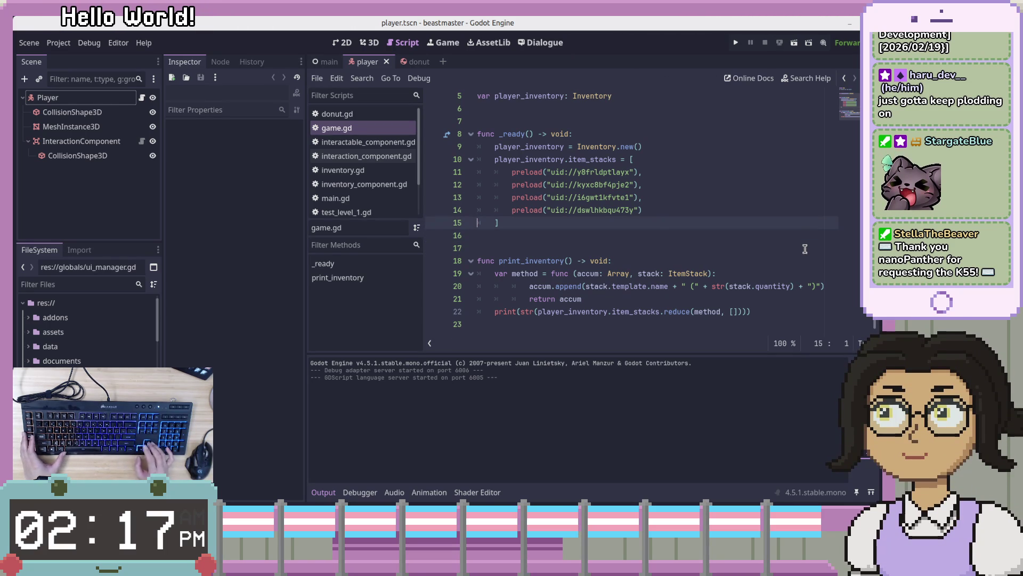
key("Down")
key("Down")
key("Down")
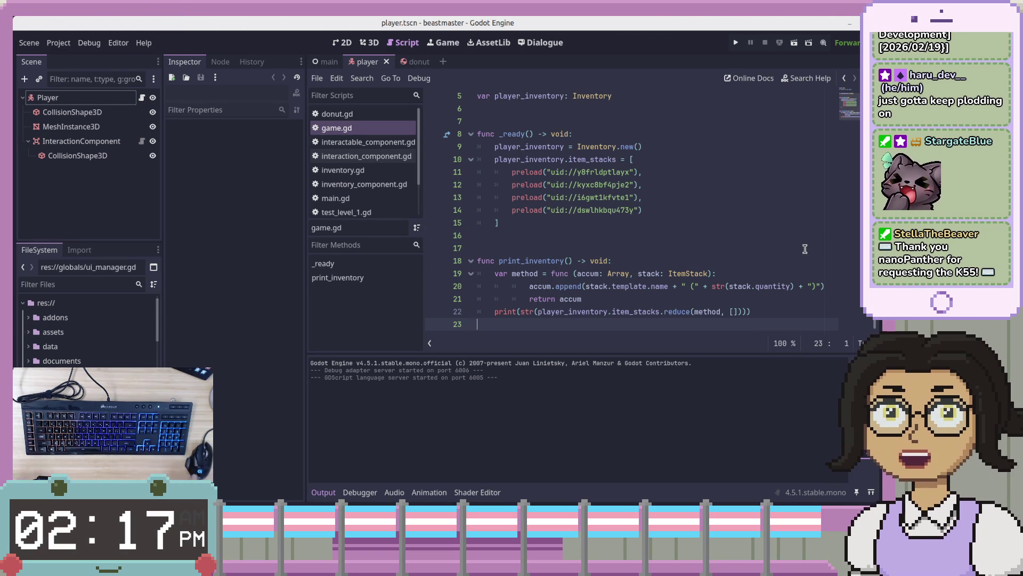
left_click(769, 215)
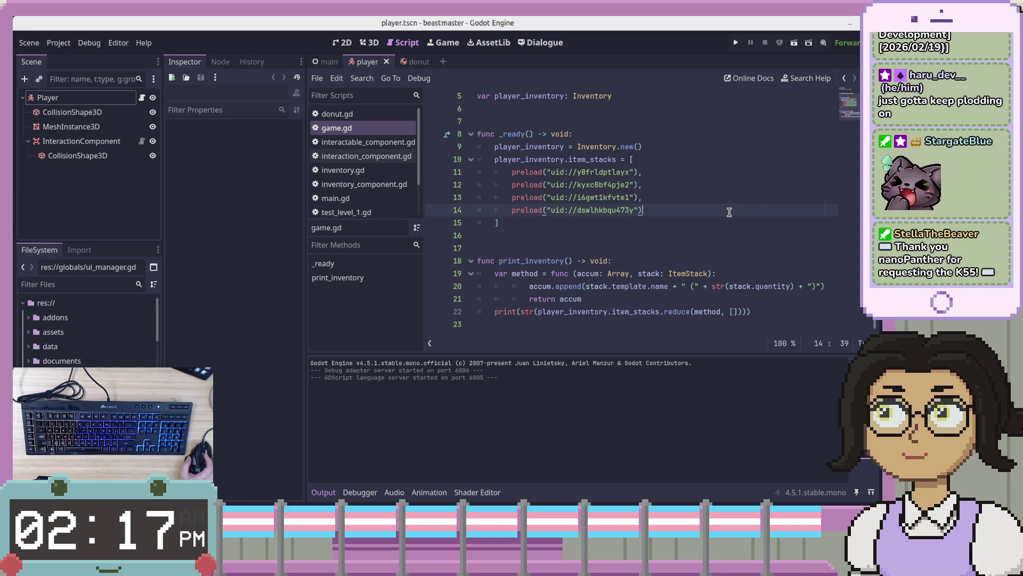
left_click(705, 224)
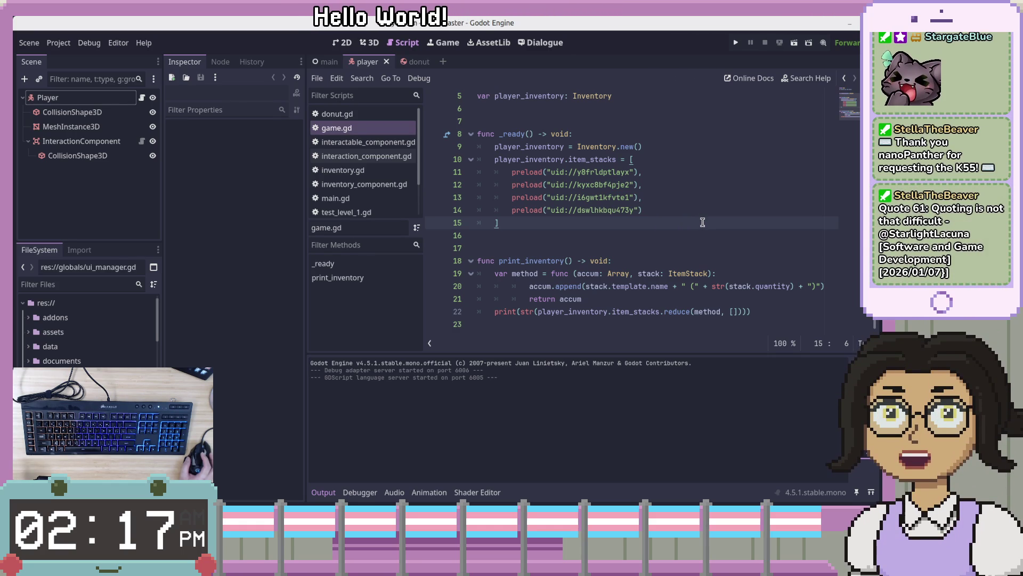
left_click(698, 232)
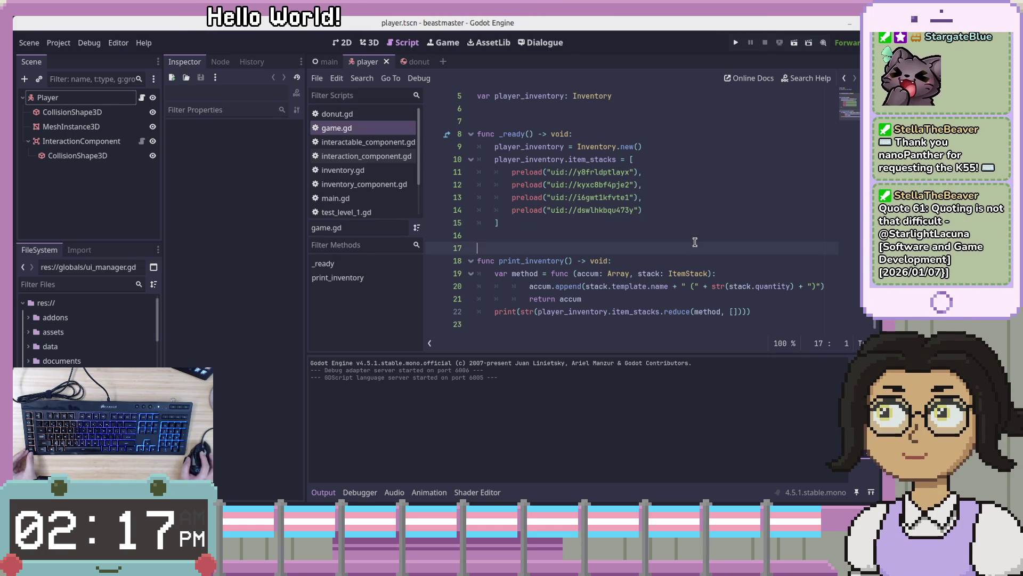
left_click(698, 272)
left_click(697, 247)
left_click(700, 235)
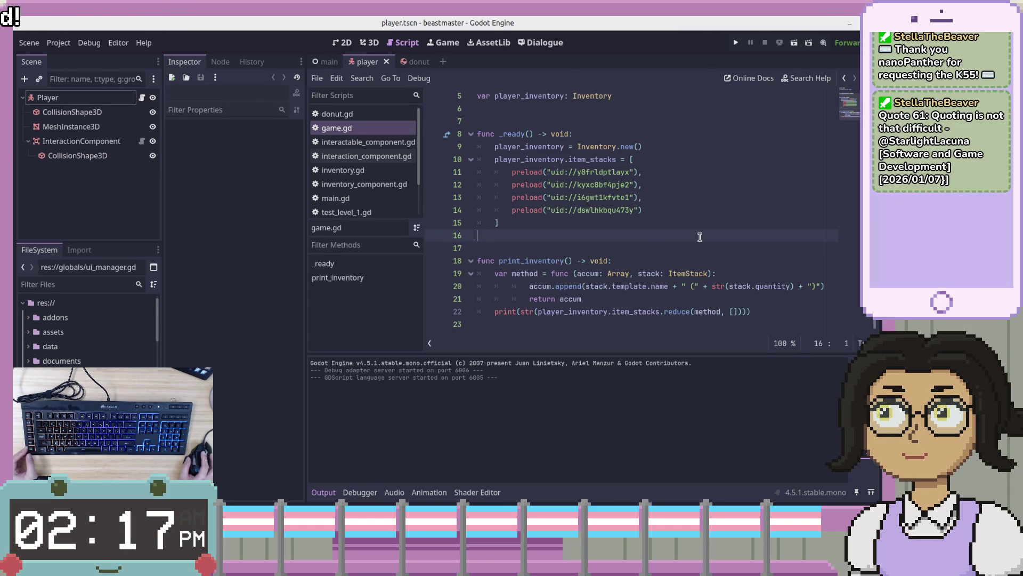
scroll(699, 239, "up", 2)
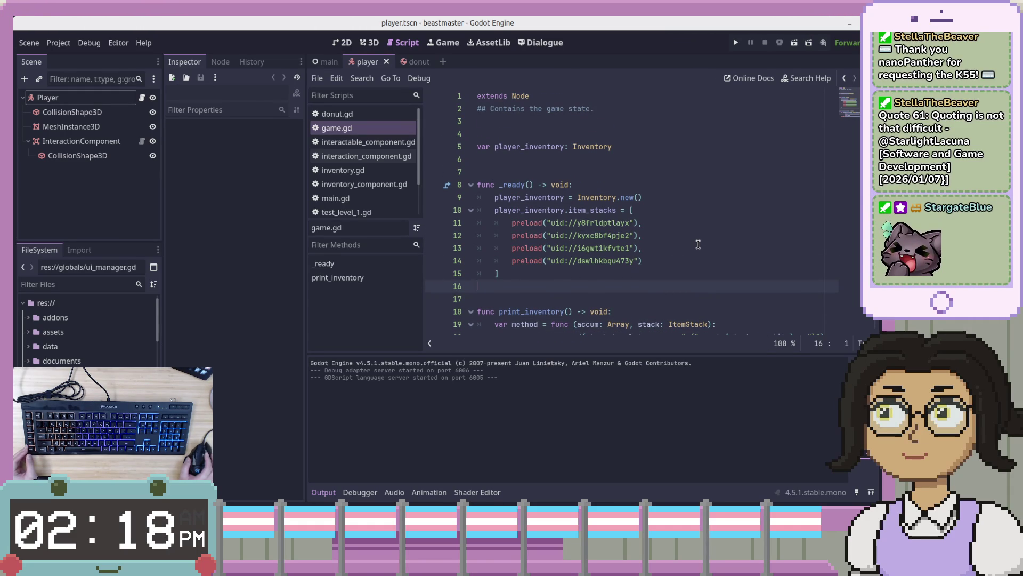
scroll(696, 248, "down", 2)
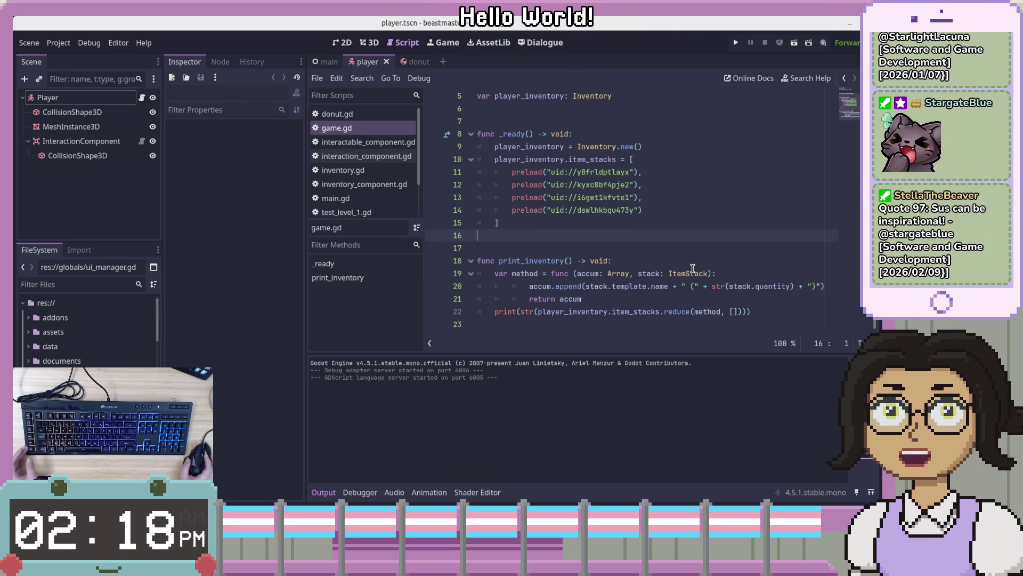
left_click(688, 299)
left_click(683, 329)
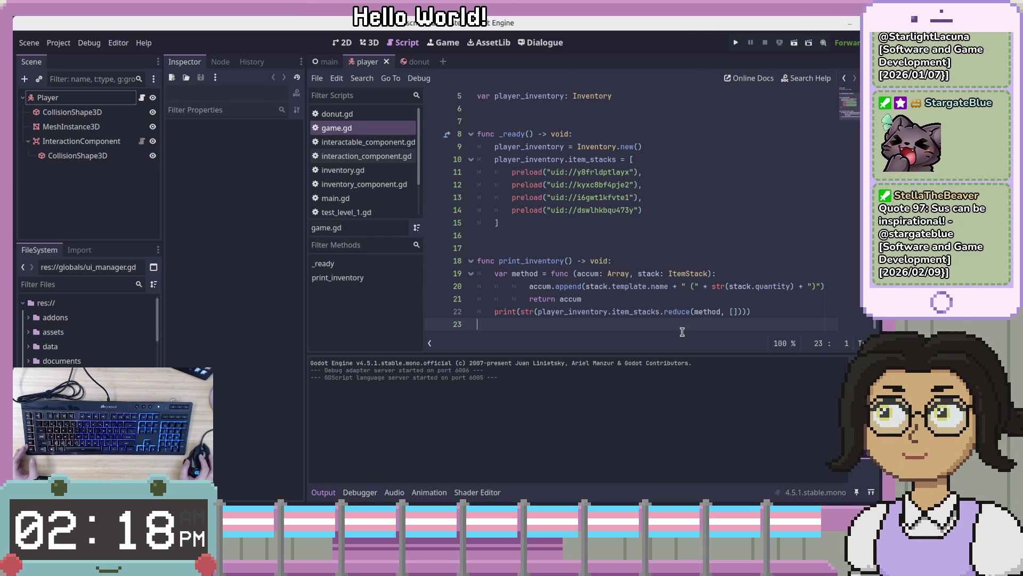
scroll(687, 309, "up", 1)
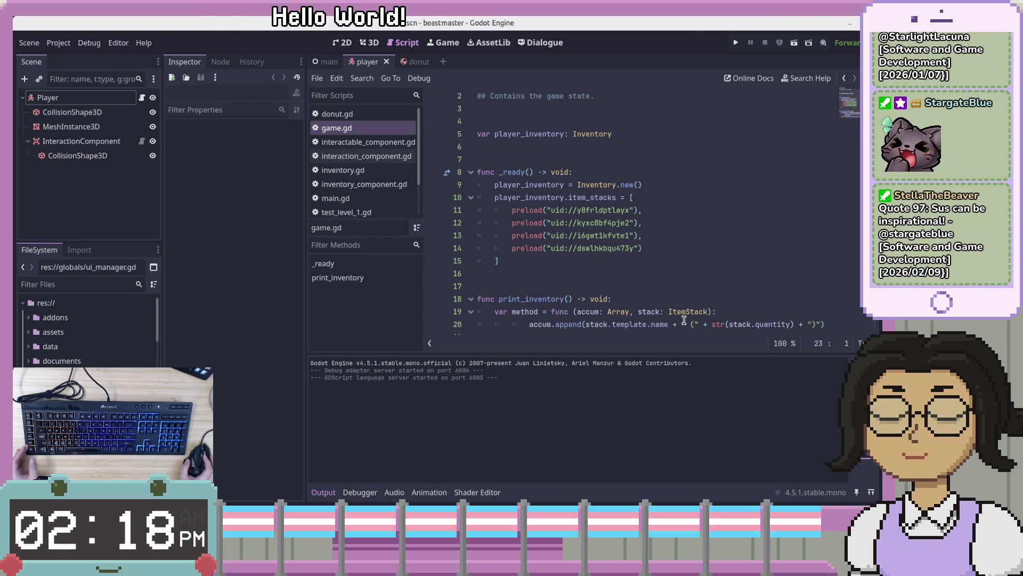
left_click(701, 289)
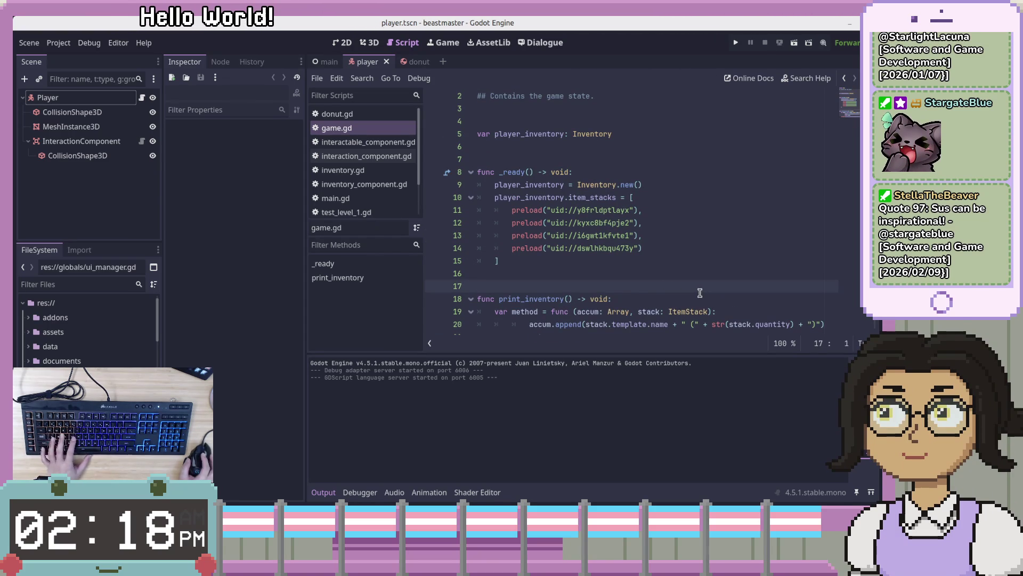
left_click(701, 260)
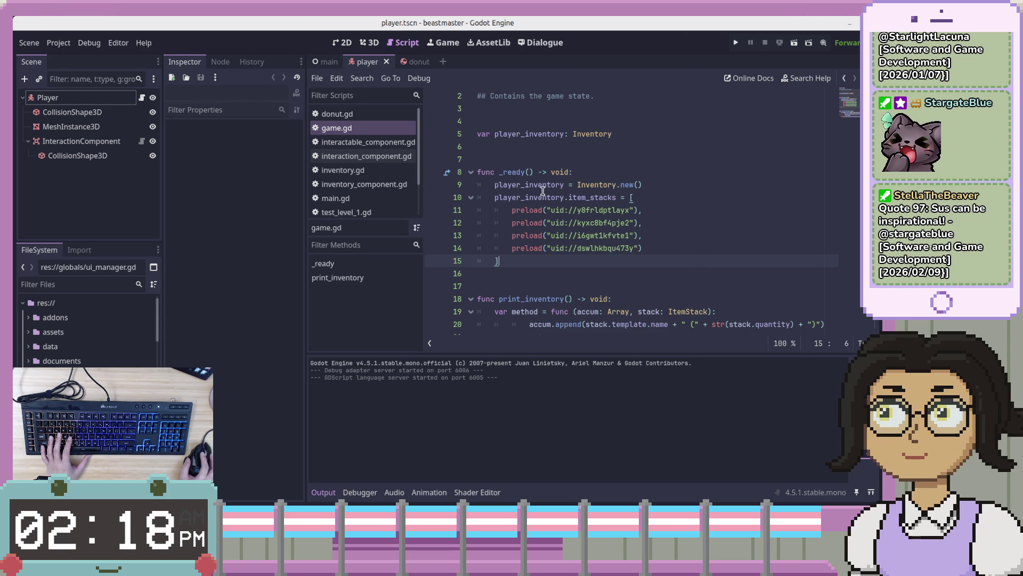
left_click(537, 147)
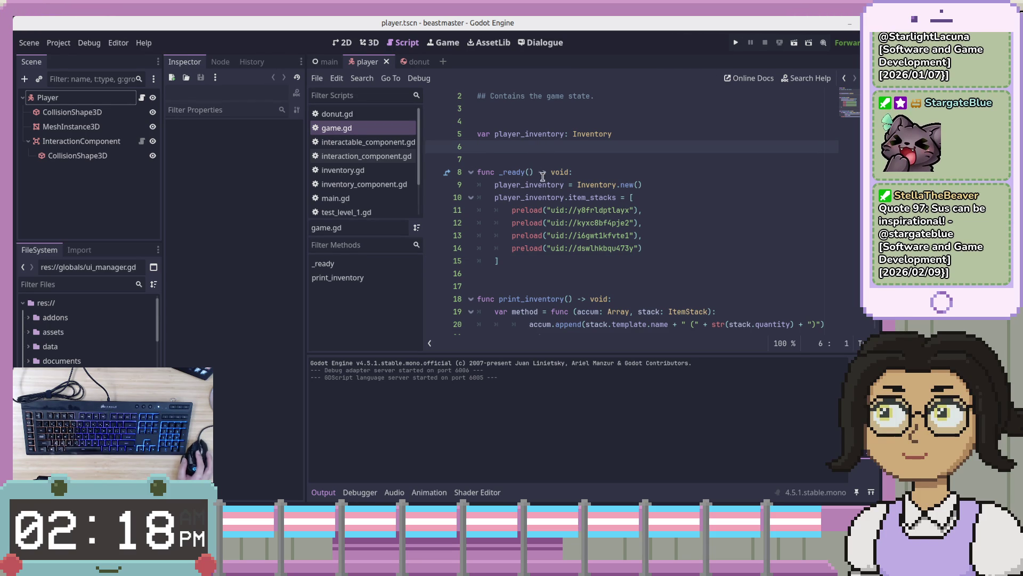
left_click(567, 156)
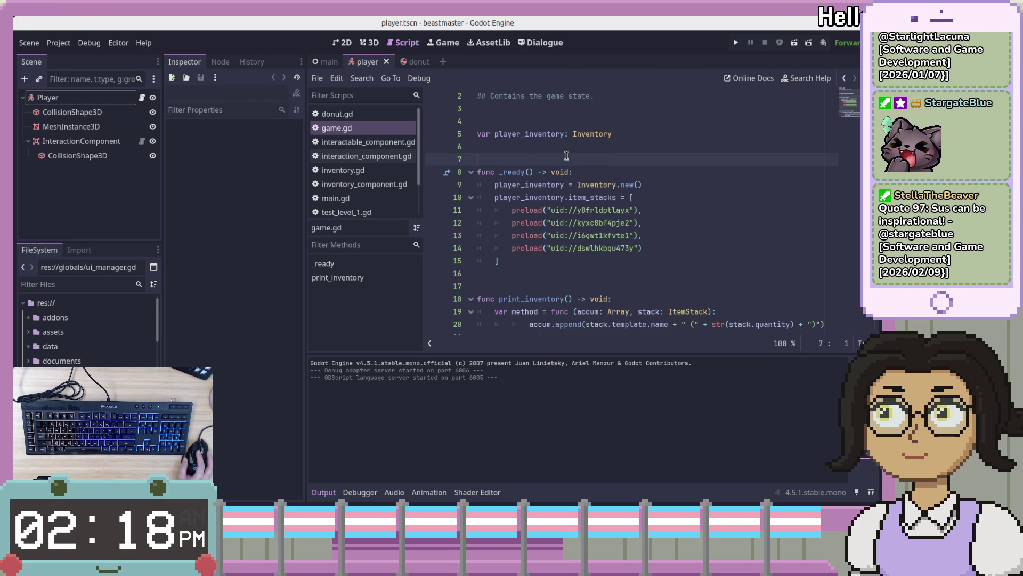
left_click(606, 285)
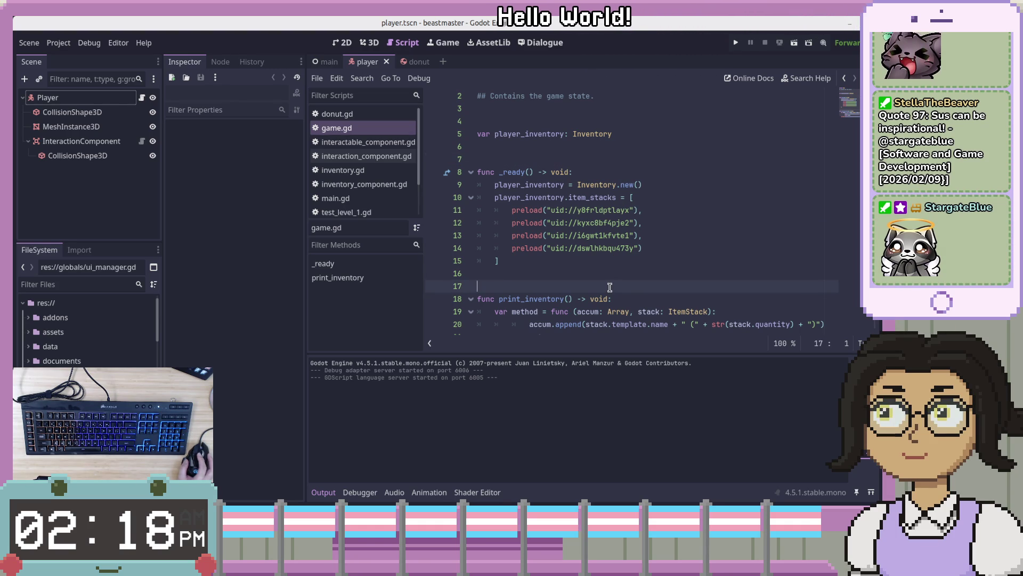
scroll(611, 287, "down", 1)
left_click(620, 326)
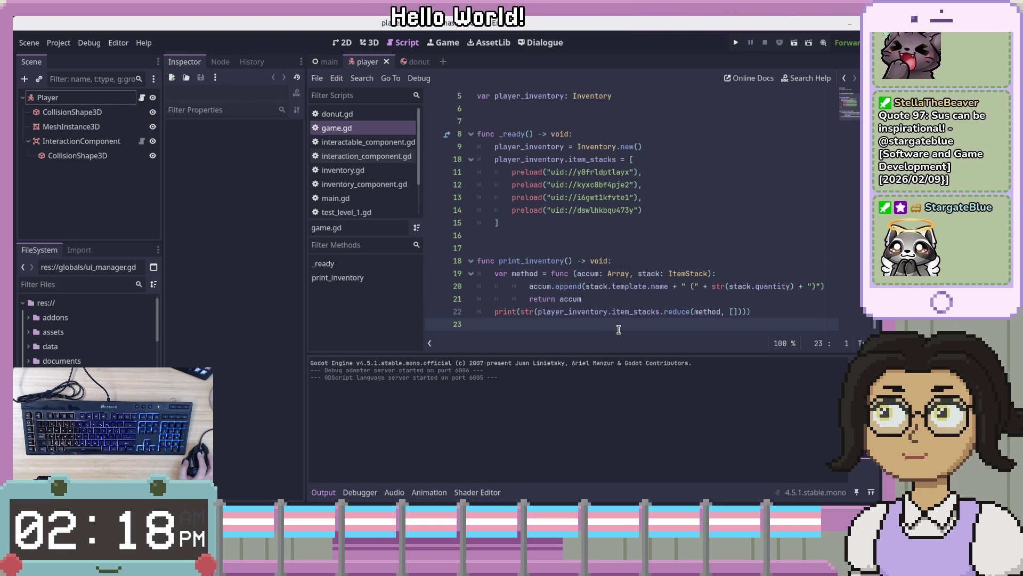
scroll(621, 330, "up", 2)
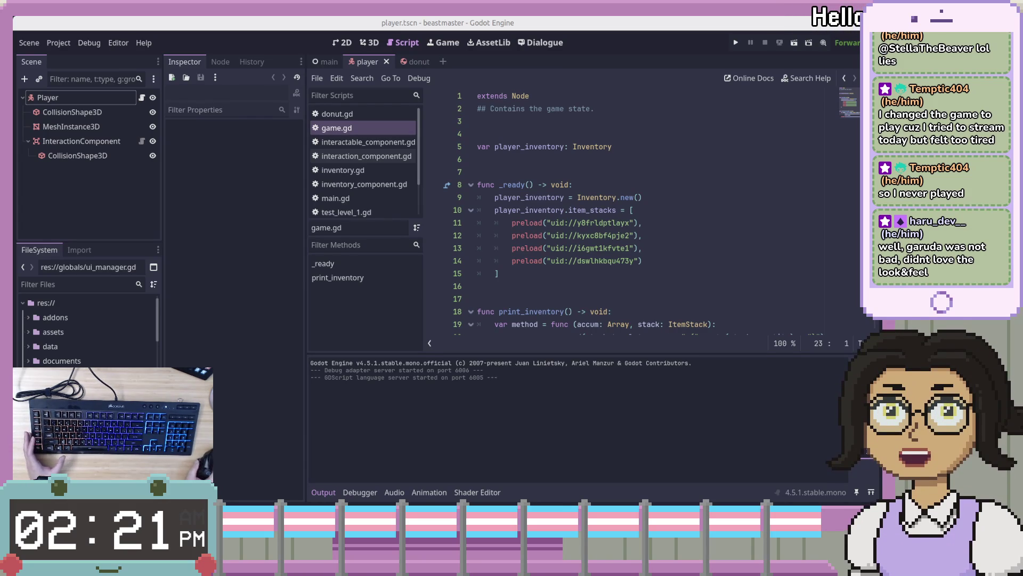
Look over the preload lines around line 11 of the open script.
left_click(722, 247)
scroll(722, 246, "down", 2)
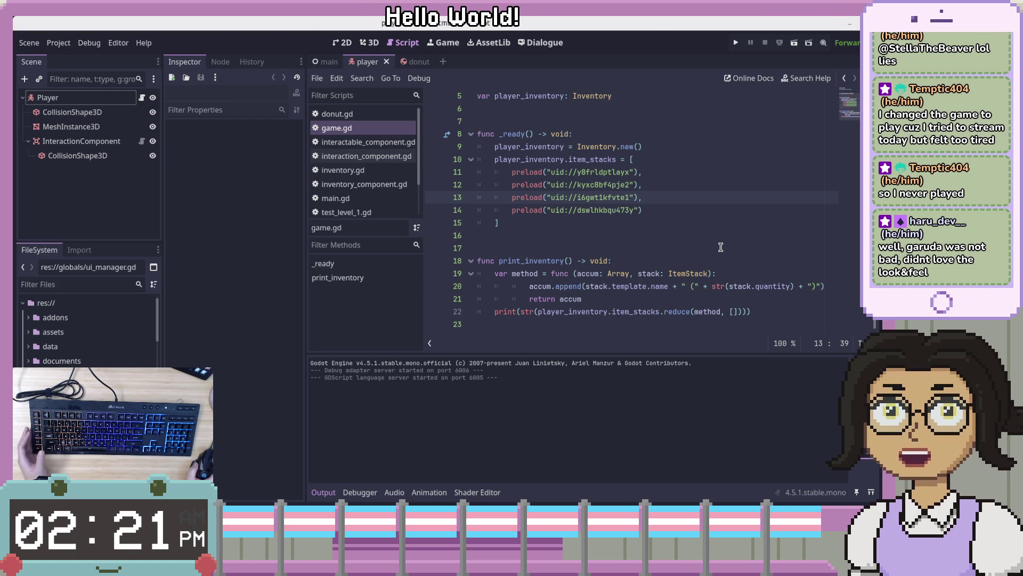
scroll(687, 234, "up", 1)
key("Down")
key("Down")
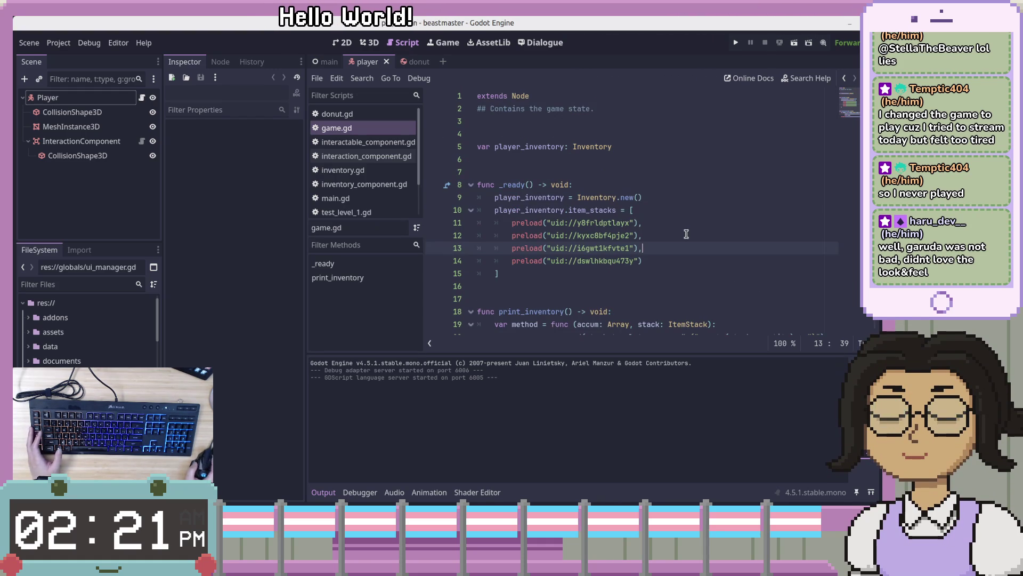
scroll(698, 243, "down", 1)
key("Up")
key("Up")
key("Up")
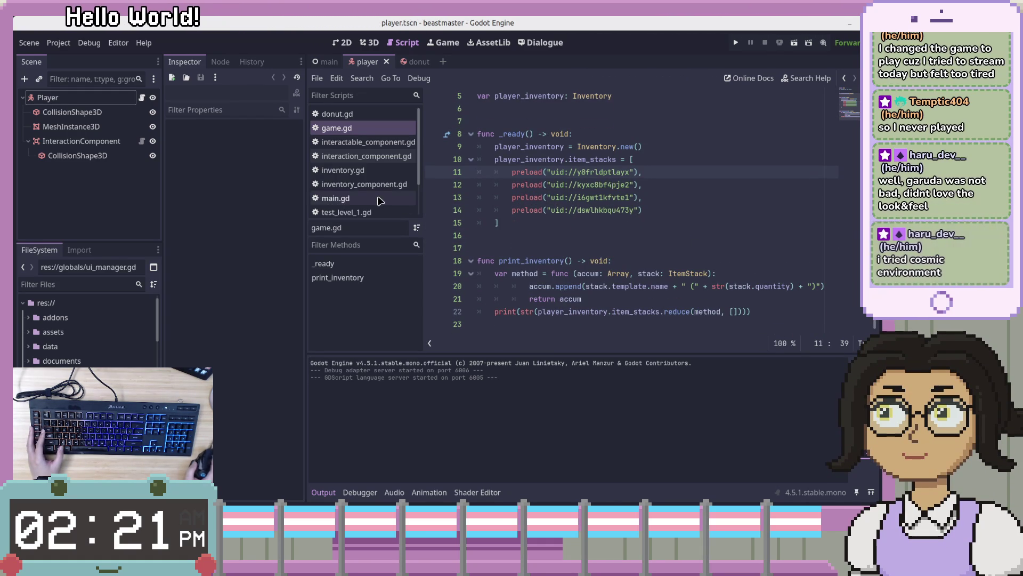
scroll(405, 224, "down", 2)
scroll(389, 195, "up", 2)
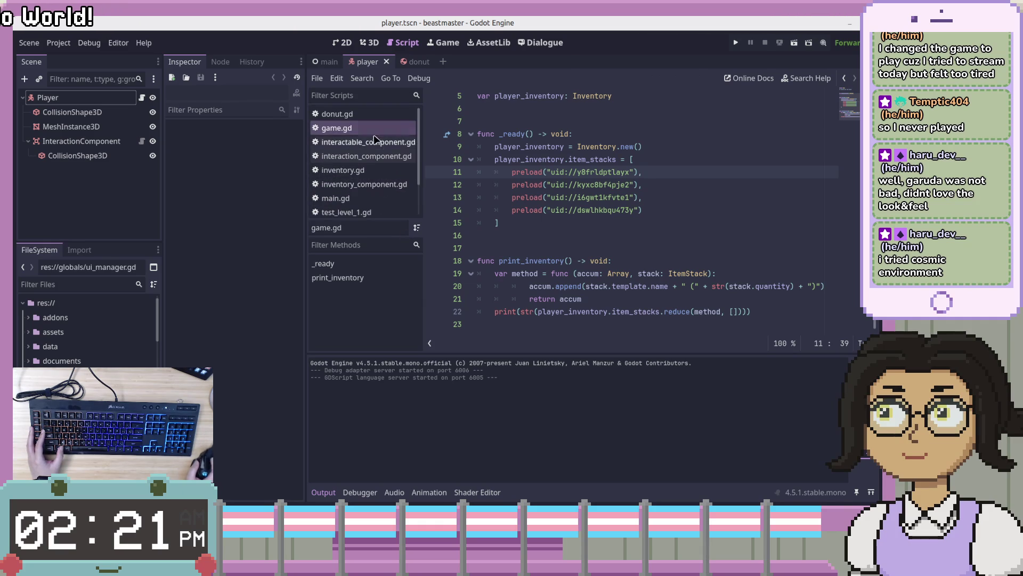
Close interactable_component.gd, interaction_component.gd and inventory_component.gd from the script list.
left_click(372, 142)
right_click(372, 142)
left_click(405, 181)
right_click(366, 143)
left_click(383, 177)
right_click(361, 152)
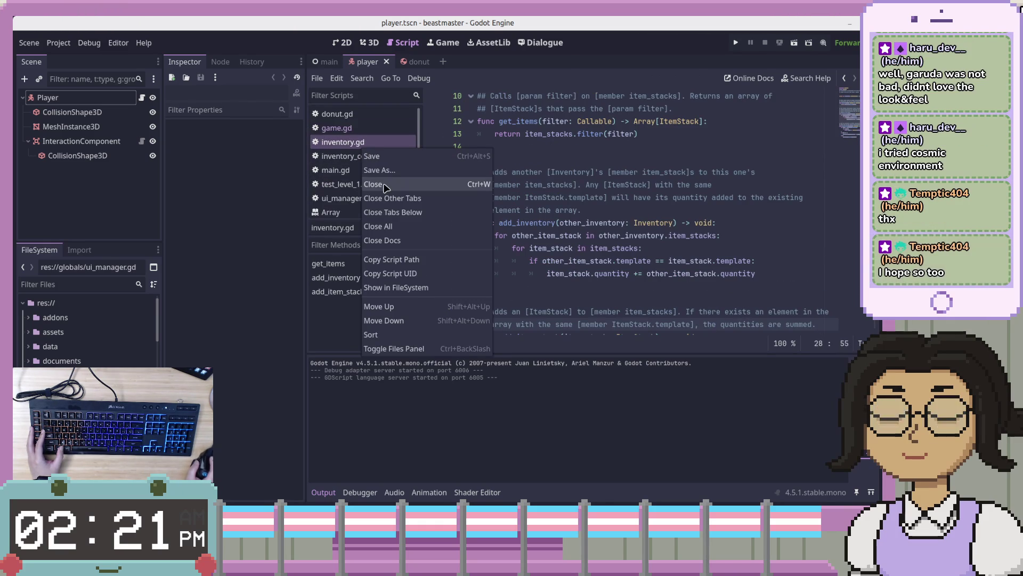
left_click(347, 160)
left_click(344, 161)
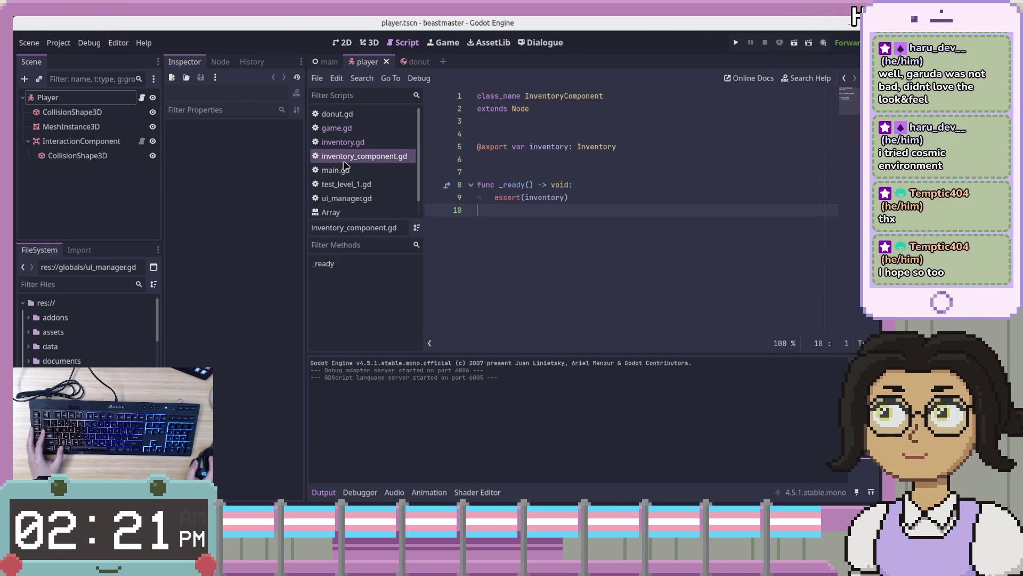
right_click(343, 165)
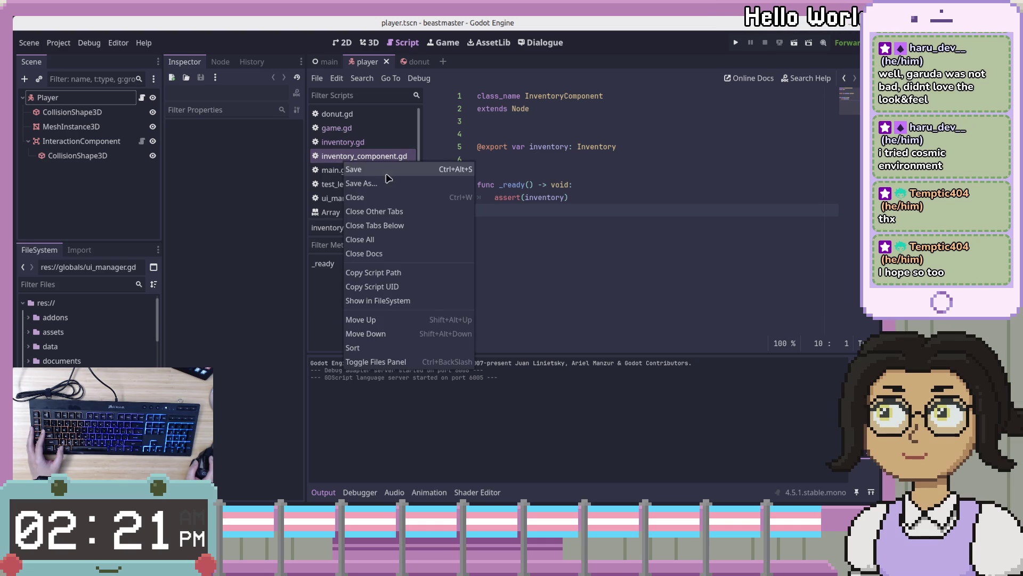
left_click(382, 199)
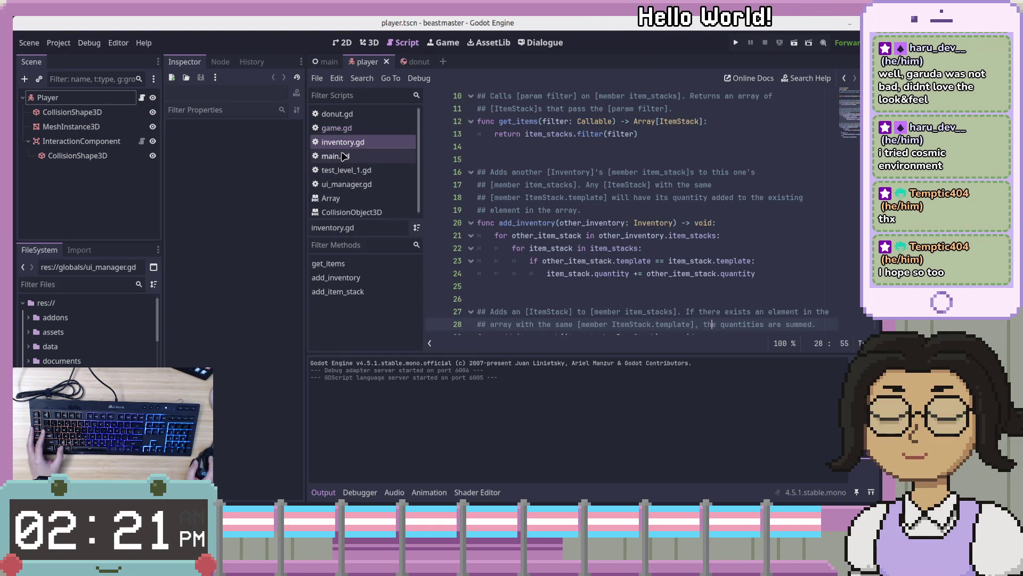
Close test_level_1.gd, the Array documentation page and donut.gd.
left_click(343, 157)
right_click(343, 159)
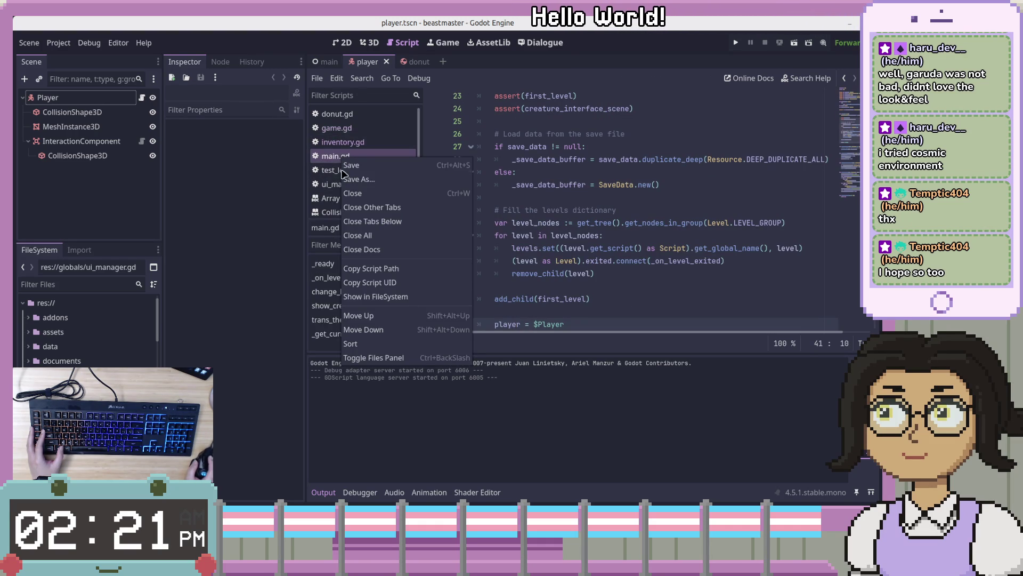
left_click(332, 172)
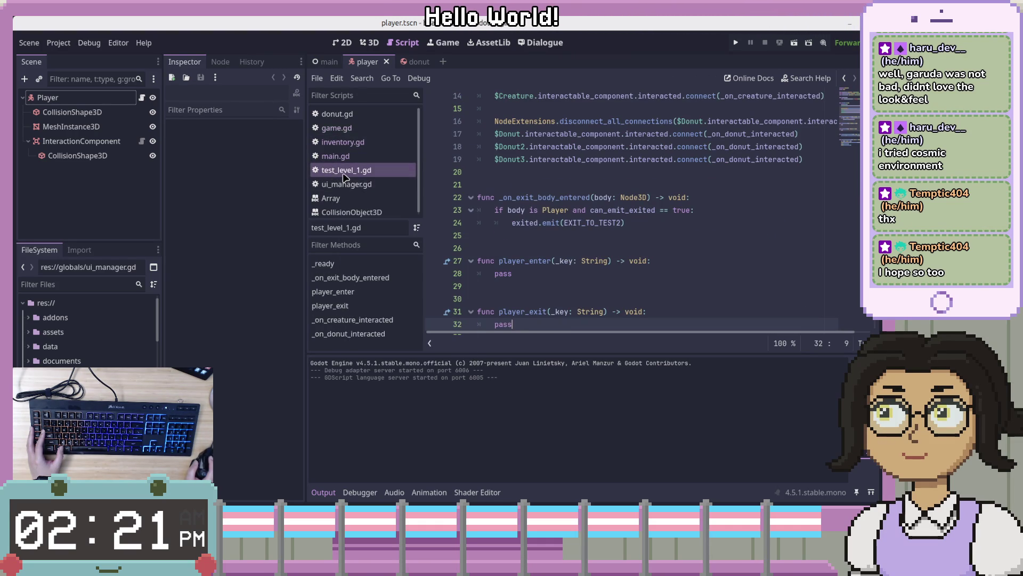
right_click(333, 172)
left_click(371, 212)
left_click(358, 171)
right_click(347, 185)
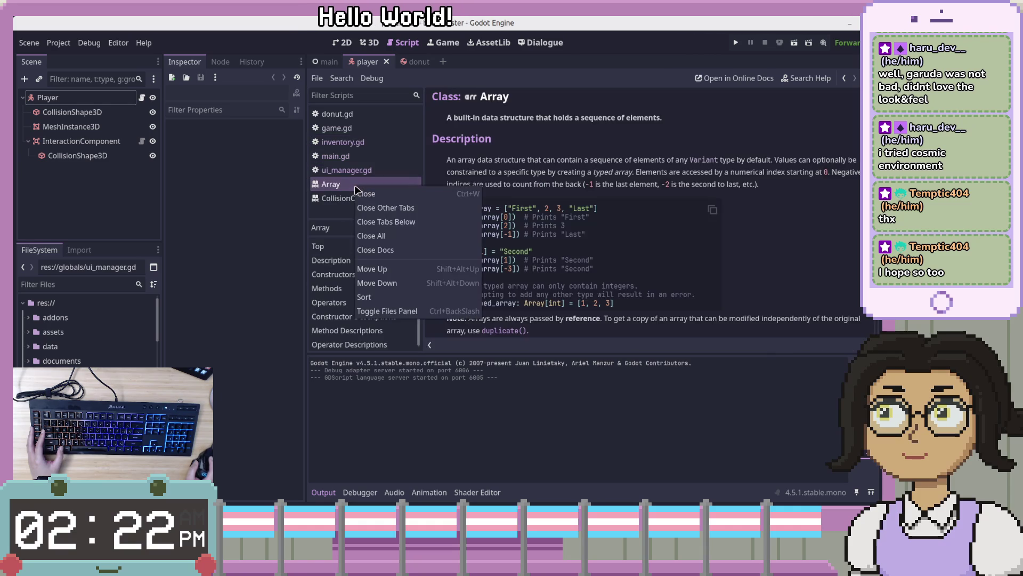
left_click(373, 247)
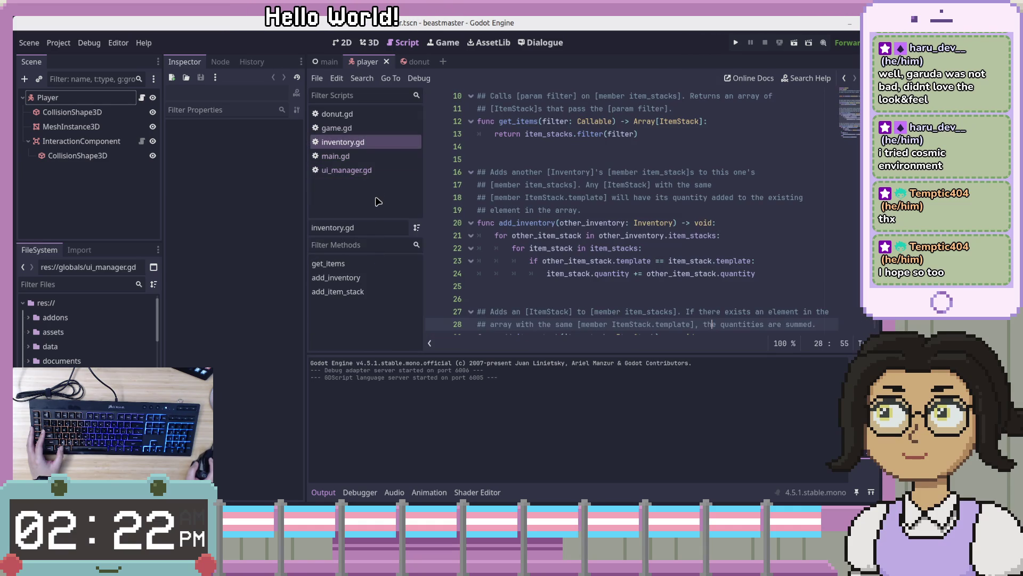
right_click(372, 119)
left_click(383, 154)
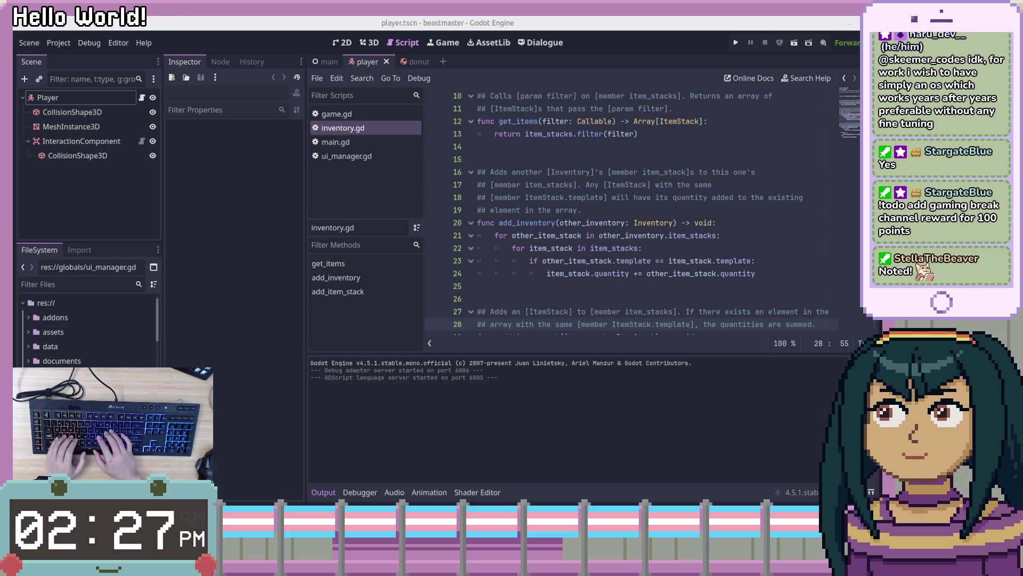
Switch to VS Code and open TODO.txt in Restricted Mode.
key("alt+Tab")
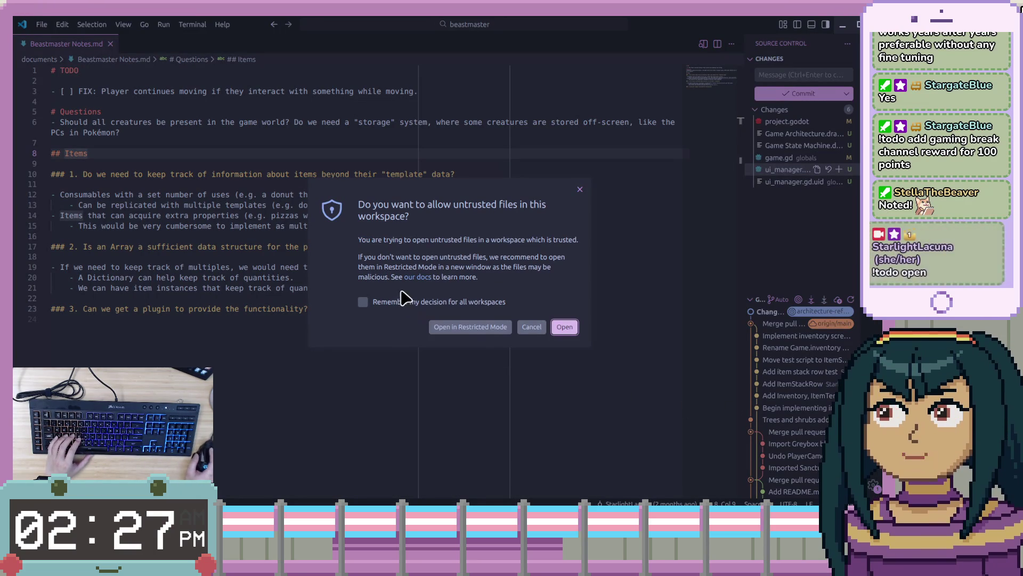
left_click(493, 329)
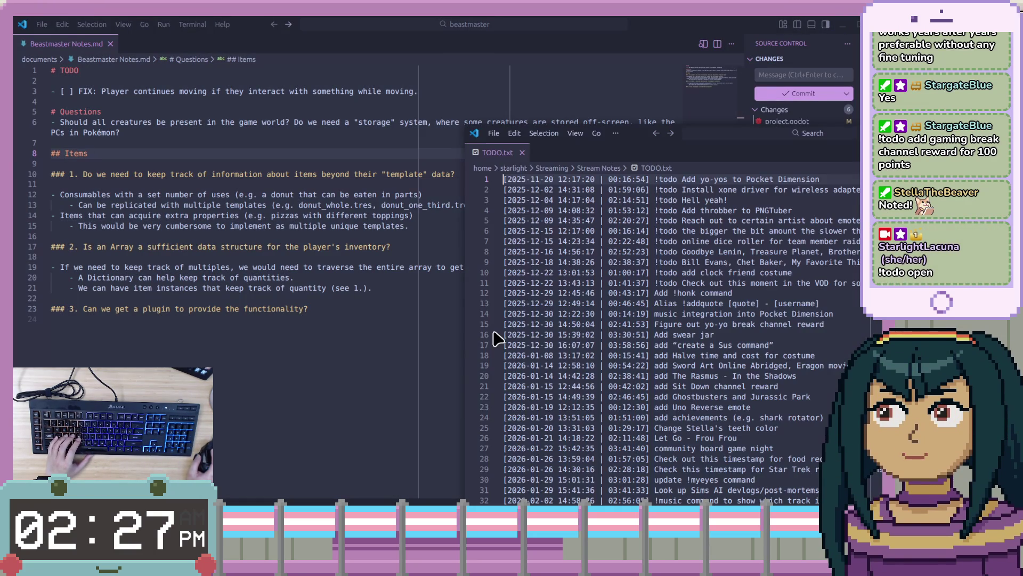
Place the TODO.txt window over the notes and select a word in the 100-point reward entry.
mouse_move(967, 134)
left_mouse_down()
mouse_move(914, 99)
mouse_move(639, 54)
left_mouse_up()
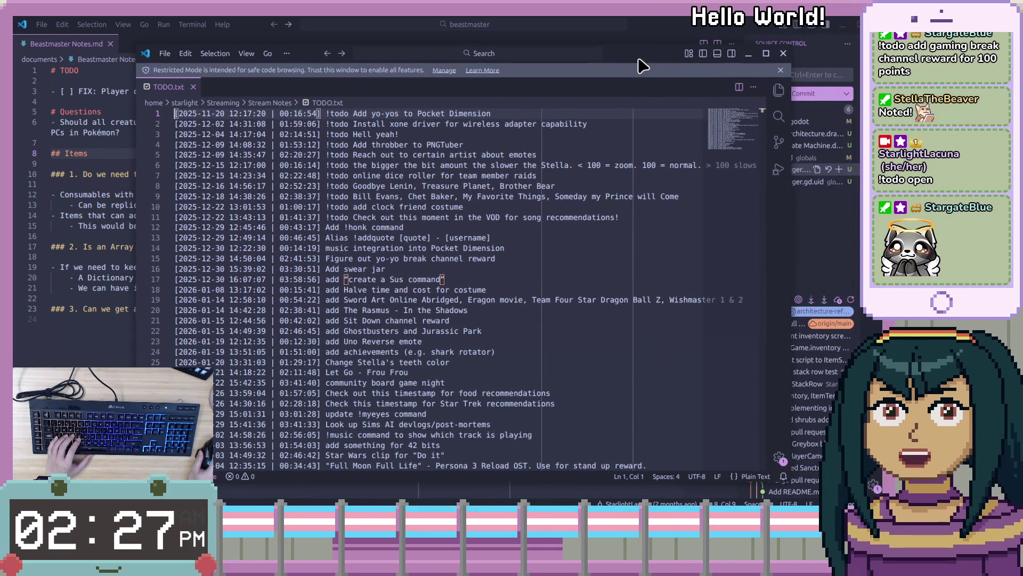
scroll(600, 303, "down", 10)
scroll(600, 308, "up", 2)
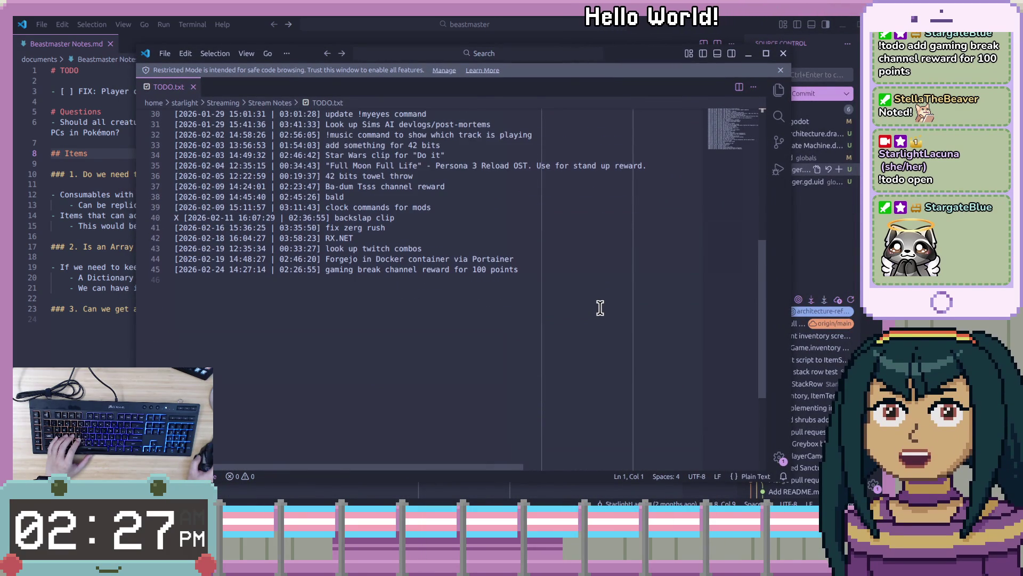
double_click(462, 270)
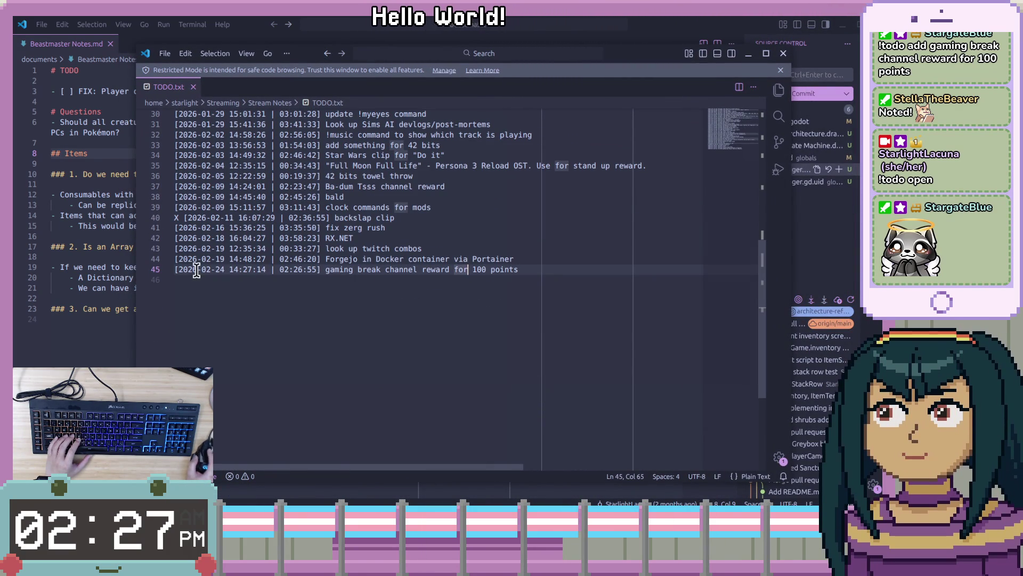
Edit line 45 so the gaming break reward reads 10,000 points instead of 100.
left_click(539, 270)
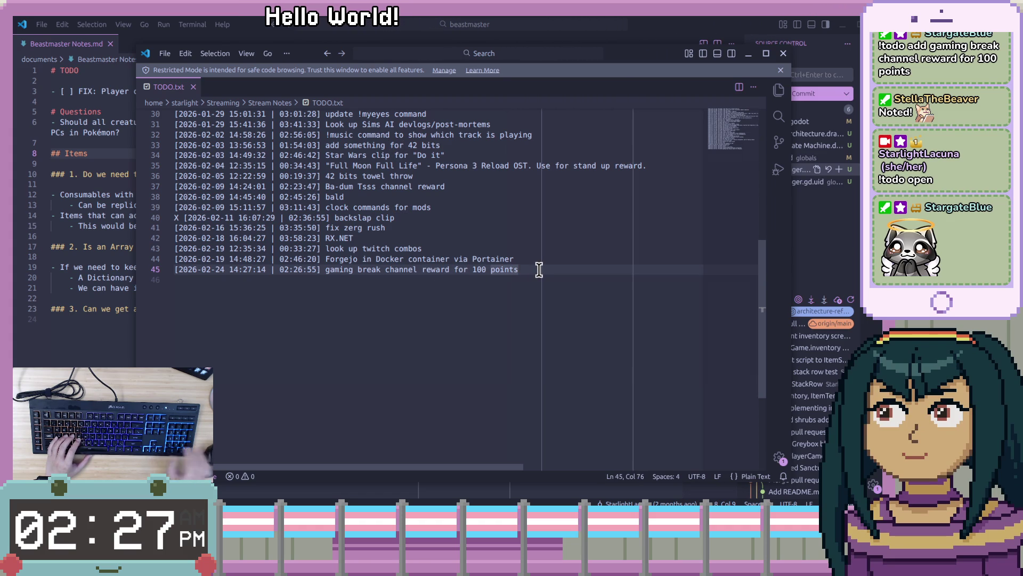
key("Home")
key("End")
key("Left")
key("Left")
key("Left")
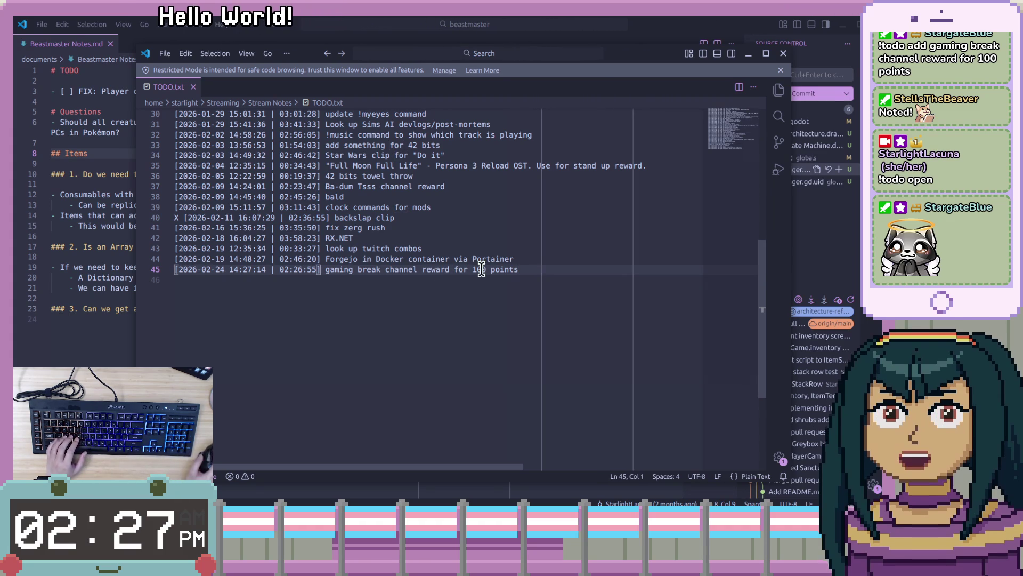
type(",")
key("Left")
type("0")
key("Right")
key("Right")
key("Right")
type("0")
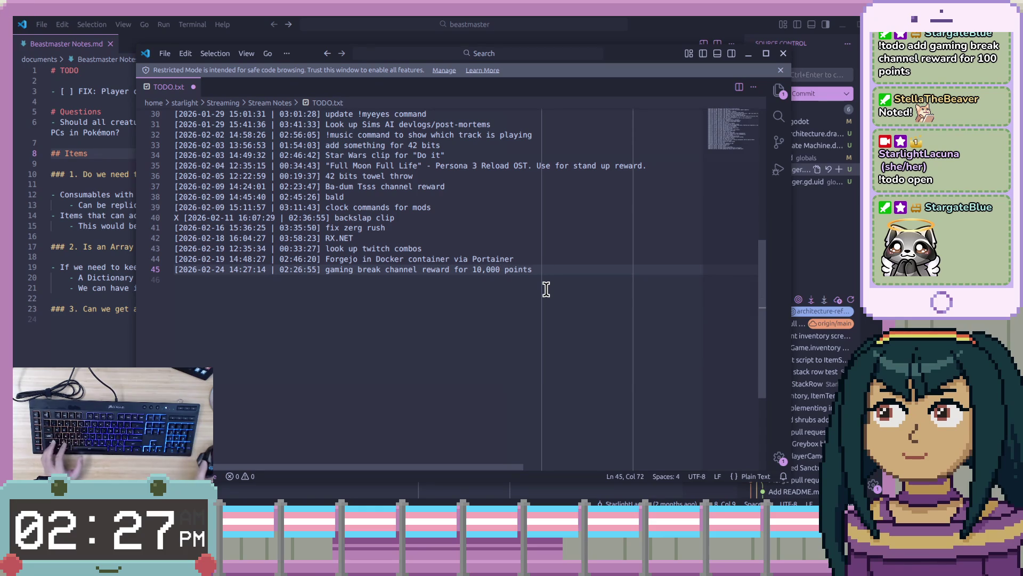
left_click(579, 267)
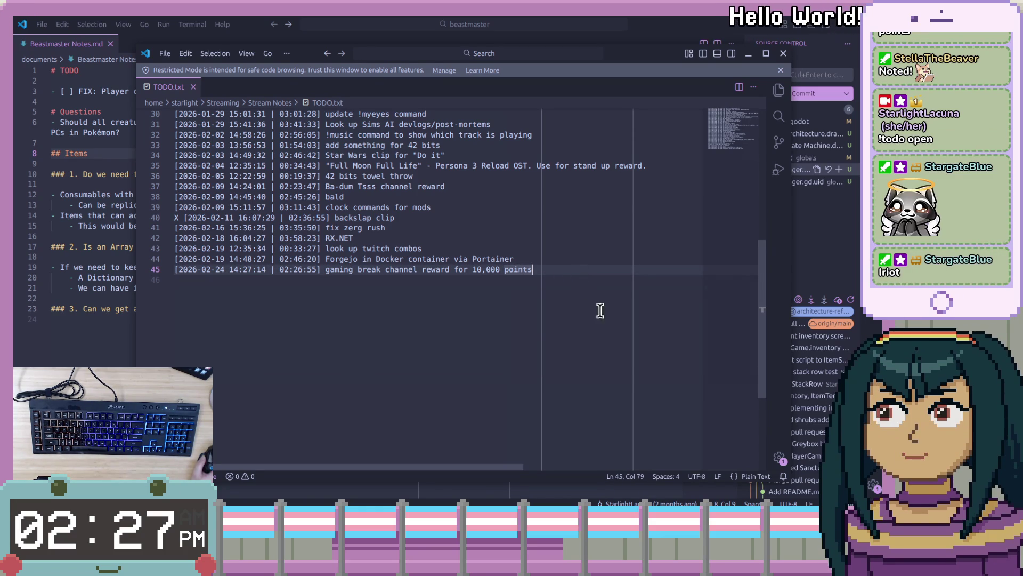
scroll(509, 314, "up", 2)
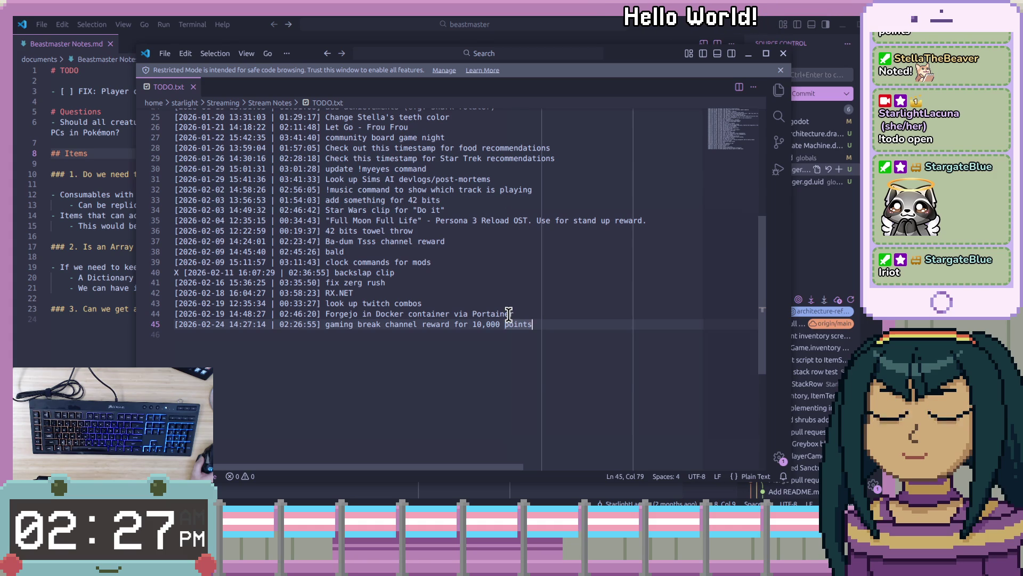
scroll(509, 314, "up", 2)
left_click(416, 327)
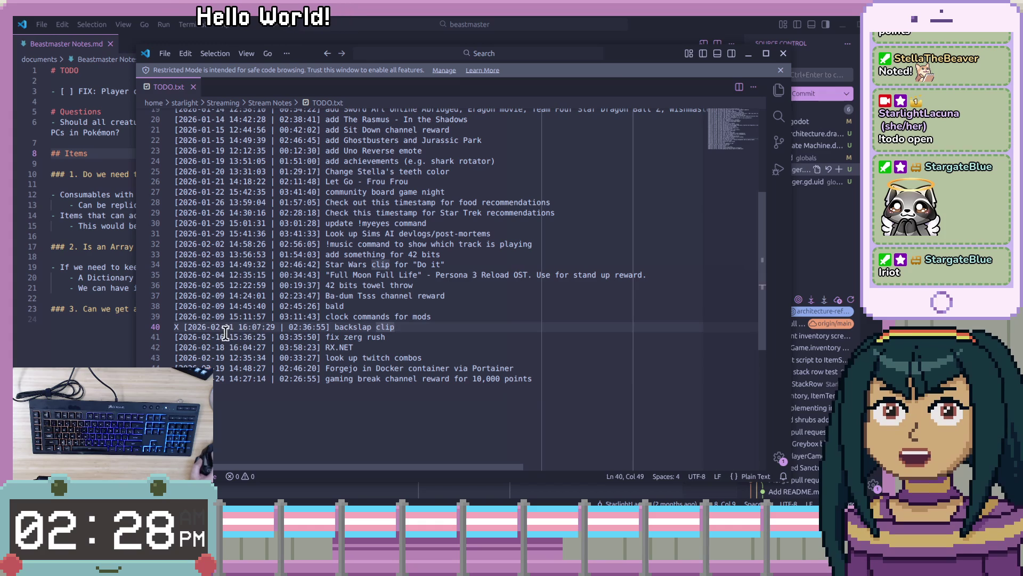
left_click_drag(233, 327, 212, 330)
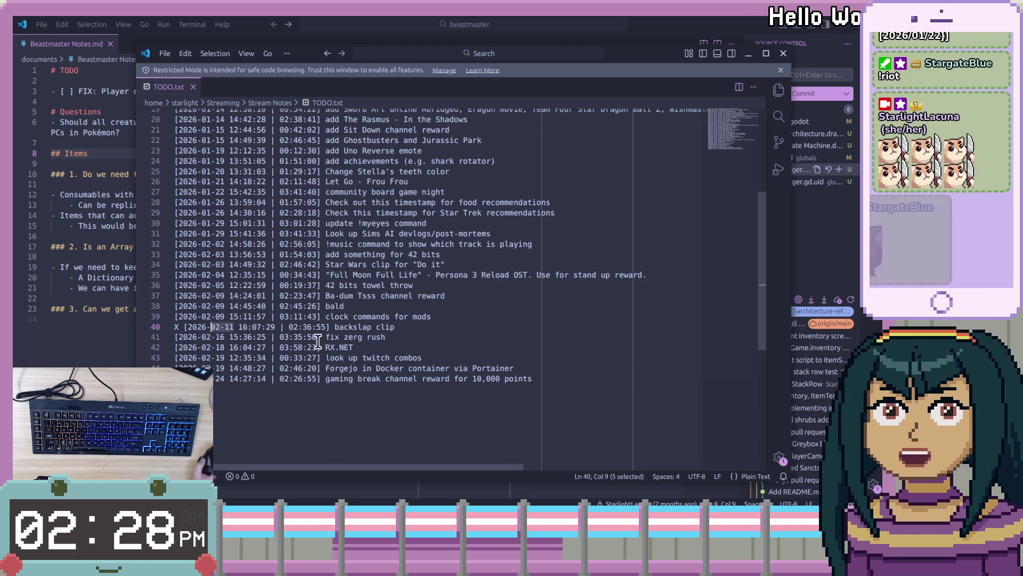
left_click_drag(289, 327, 331, 326)
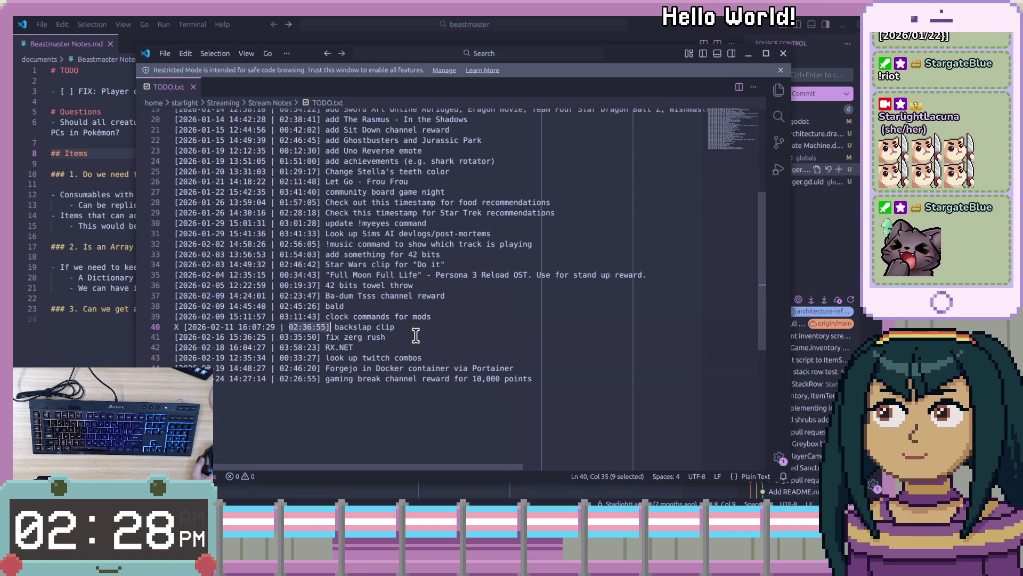
key("End")
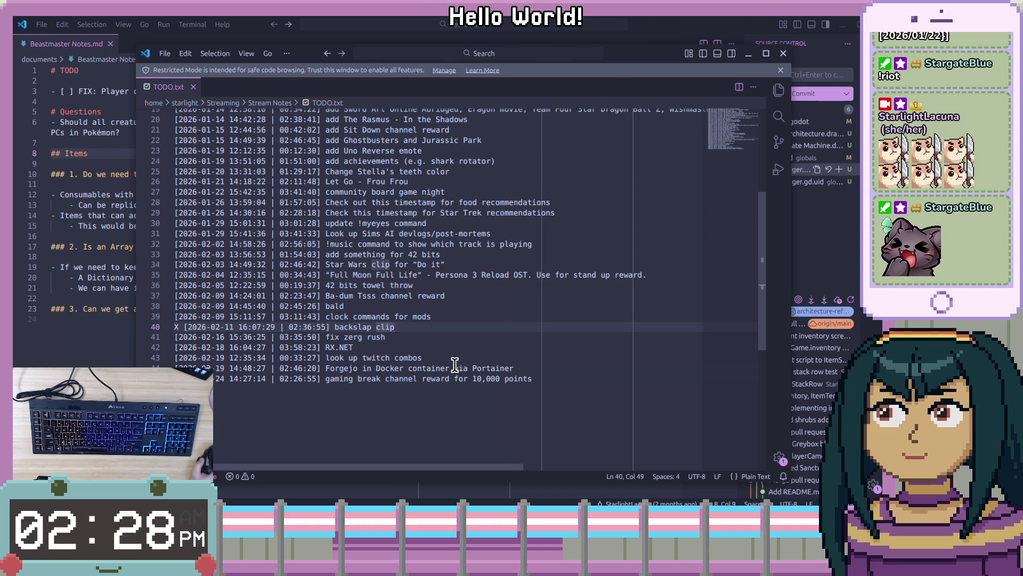
scroll(457, 364, "up", 1)
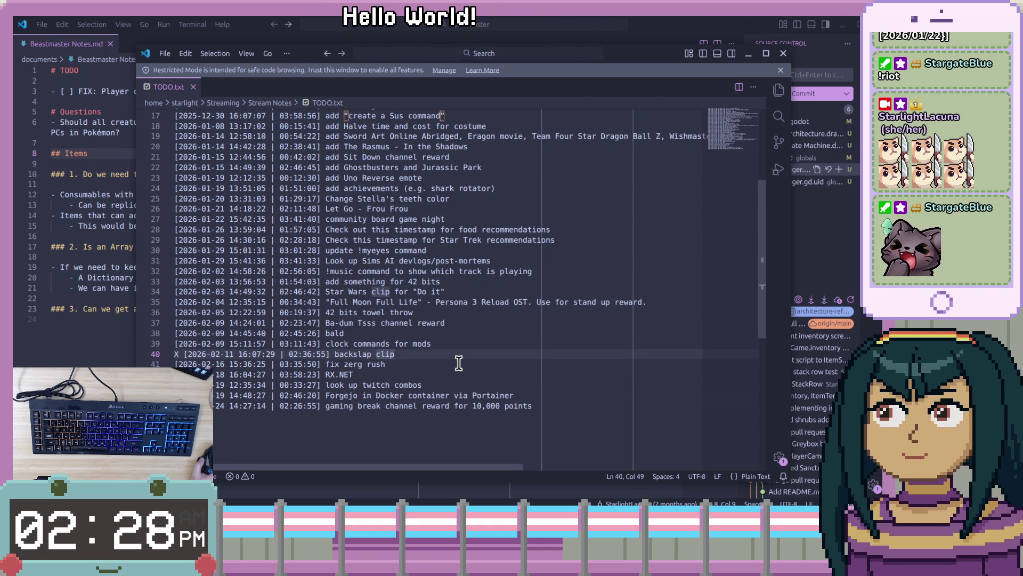
scroll(458, 364, "up", 1)
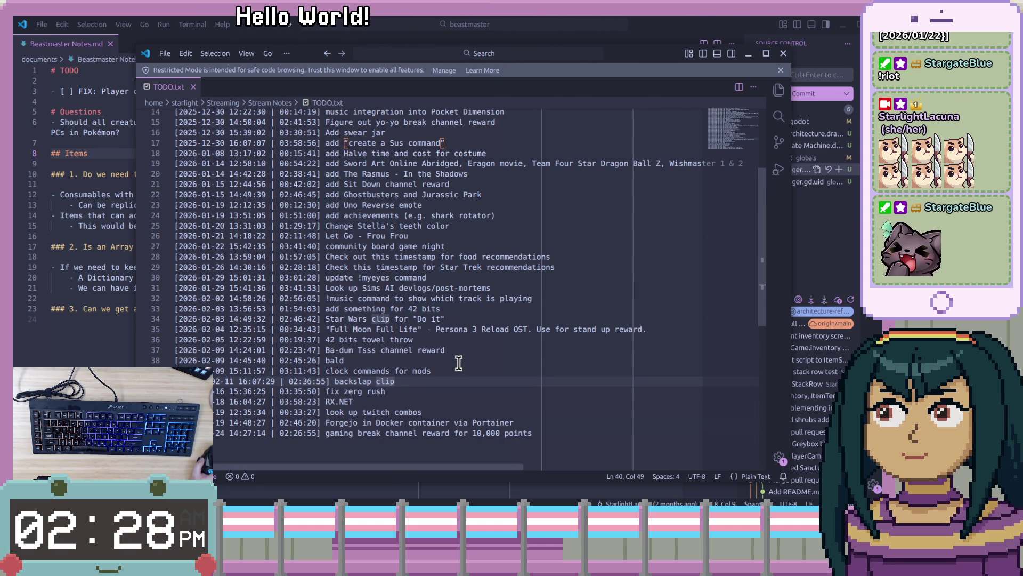
scroll(458, 364, "up", 1)
scroll(459, 364, "down", 1)
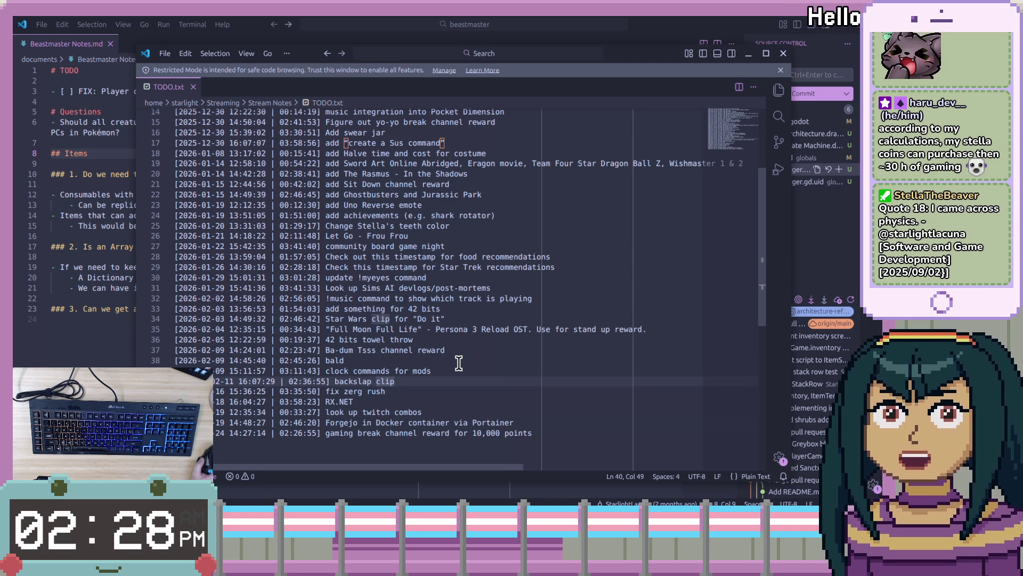
scroll(463, 362, "down", 6)
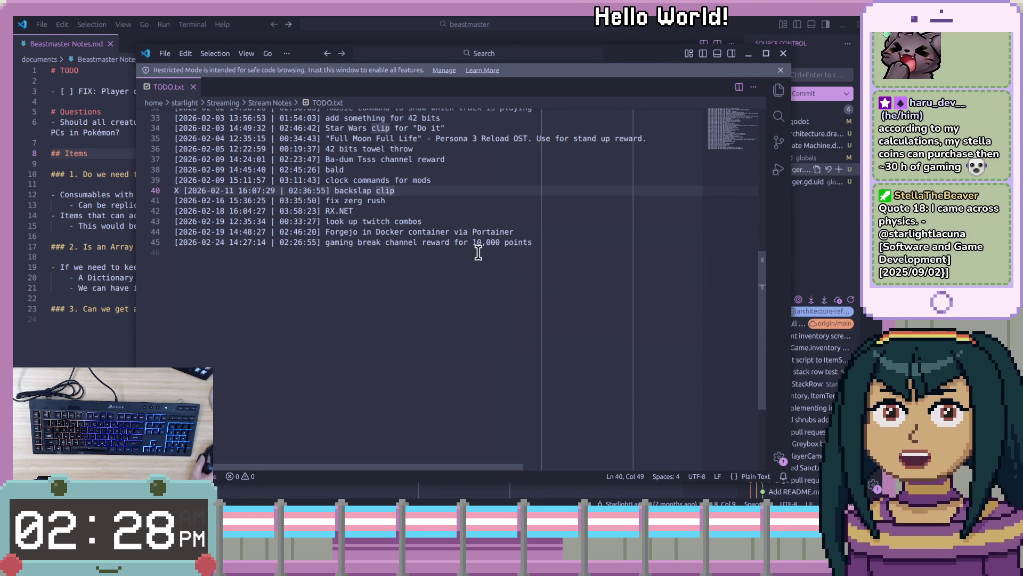
left_click(498, 254)
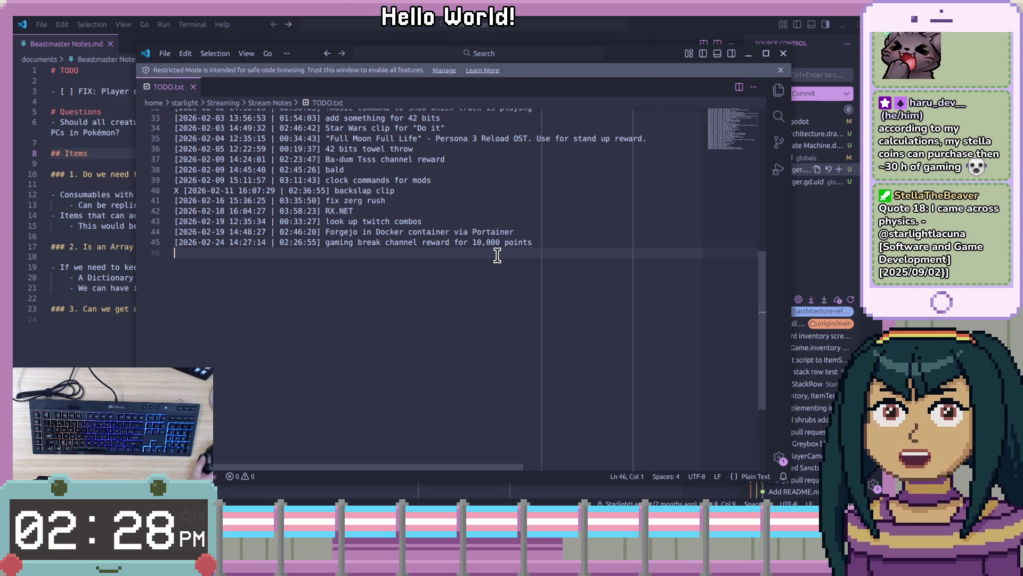
double_click(344, 243)
left_click(506, 276)
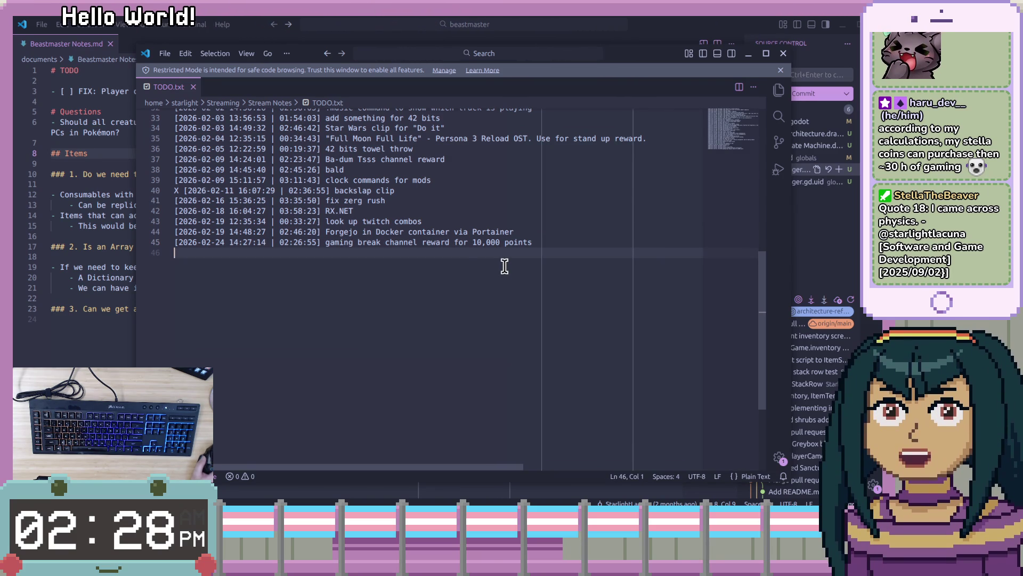
left_click(580, 220)
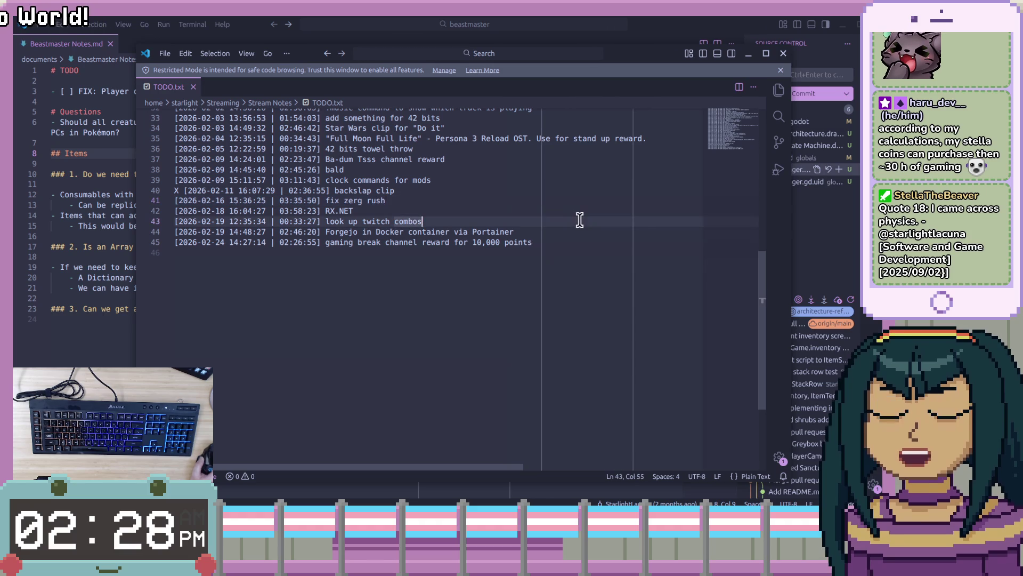
left_click(572, 239)
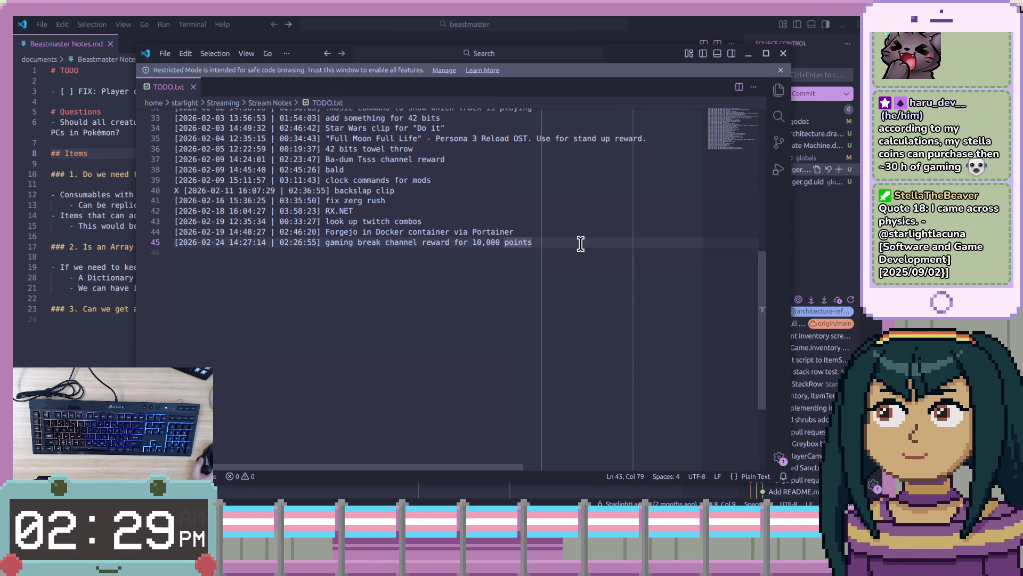
Close the TODO.txt window and place the caret among Beastmaster Notes.md's questions.
left_click(783, 54)
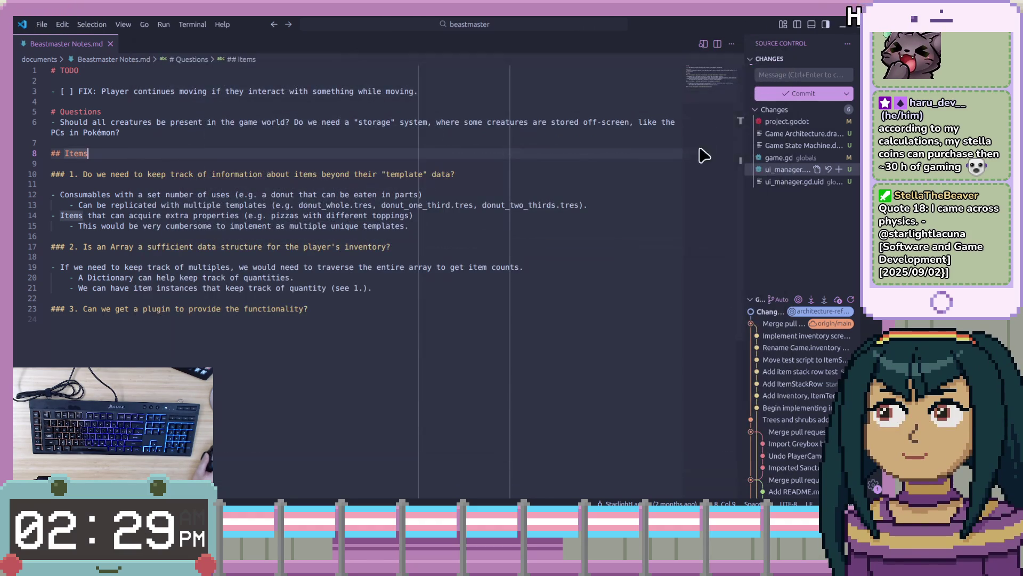
left_click(577, 251)
left_click(583, 320)
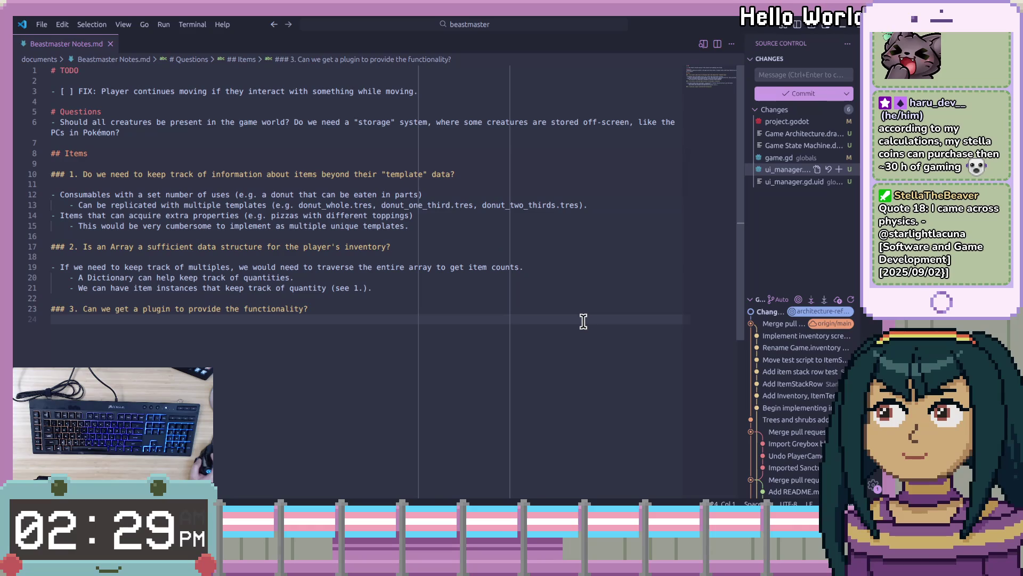
left_click(595, 299)
left_click(598, 309)
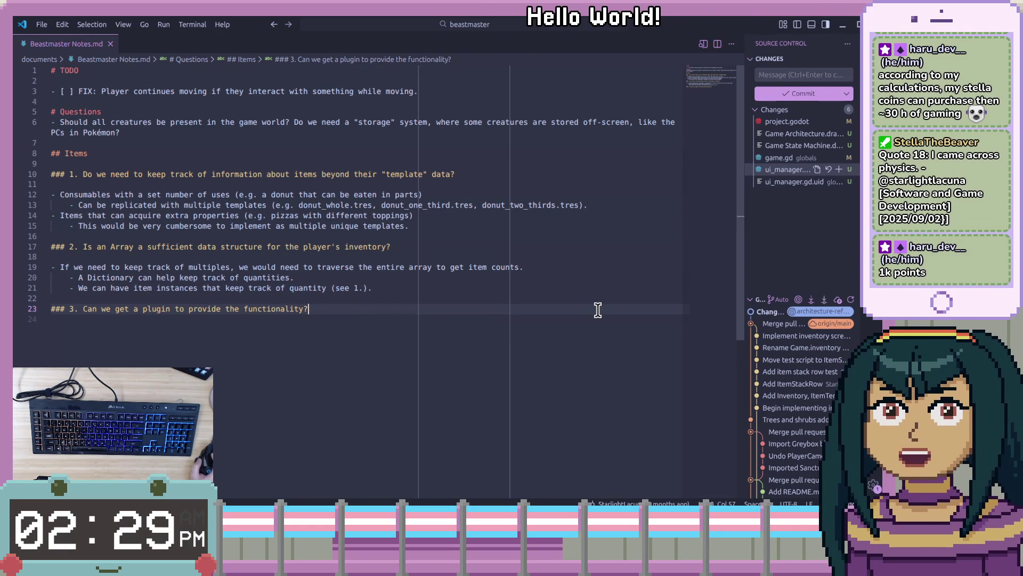
left_click(593, 260)
left_click(601, 283)
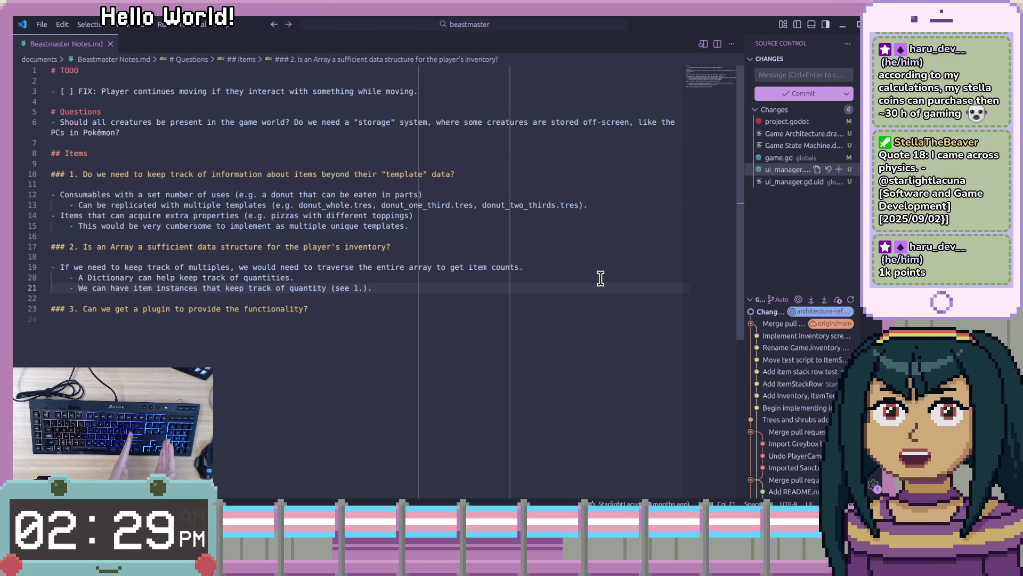
left_click(612, 257)
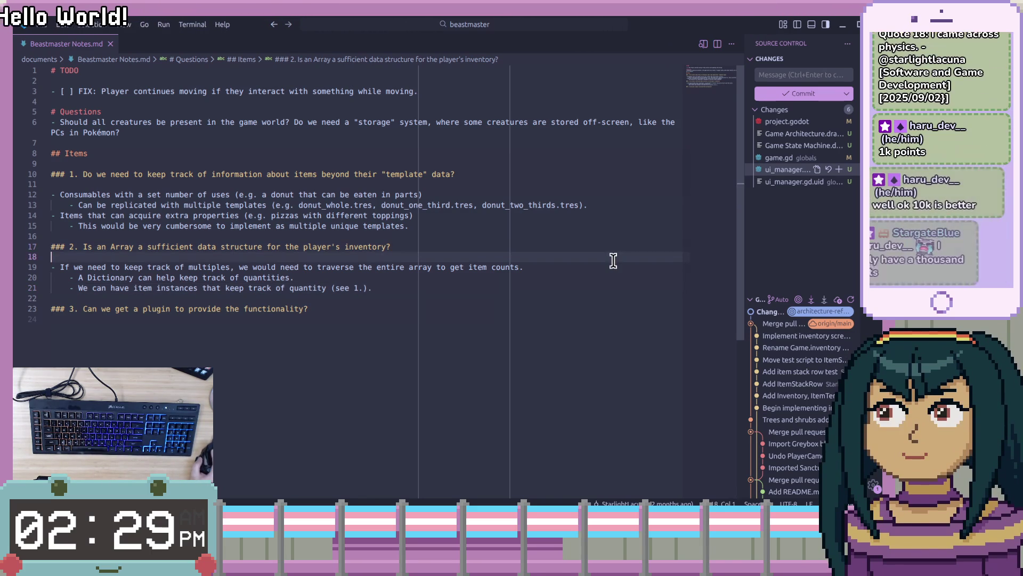
Widen the Source Control pending changes panel by dragging its edge left.
left_click(793, 249)
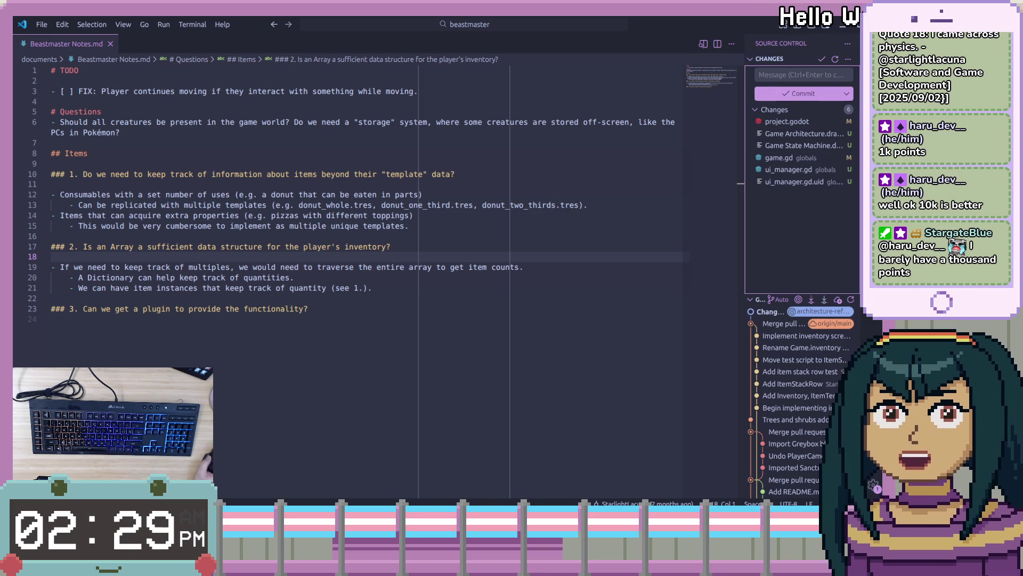
left_click(821, 248)
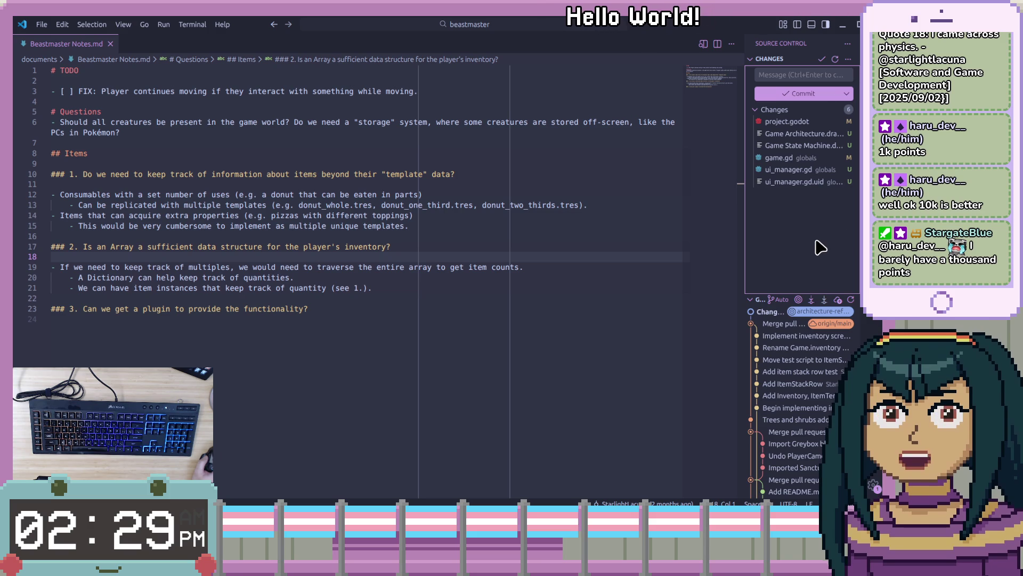
left_click_drag(744, 239, 692, 251)
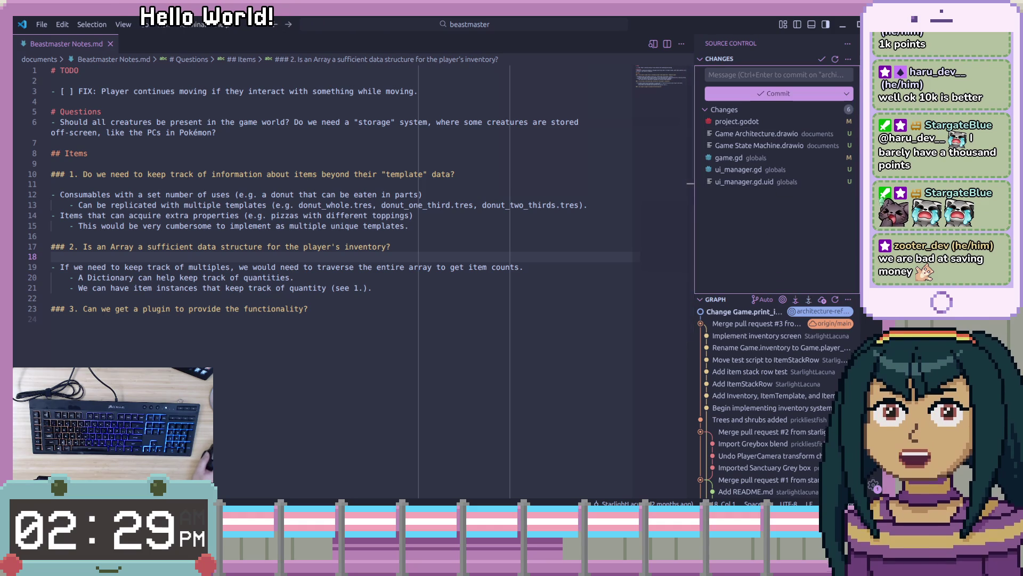
Show the project file browser in VS Code and preview Game State Machine.drawio.
left_click(871, 46)
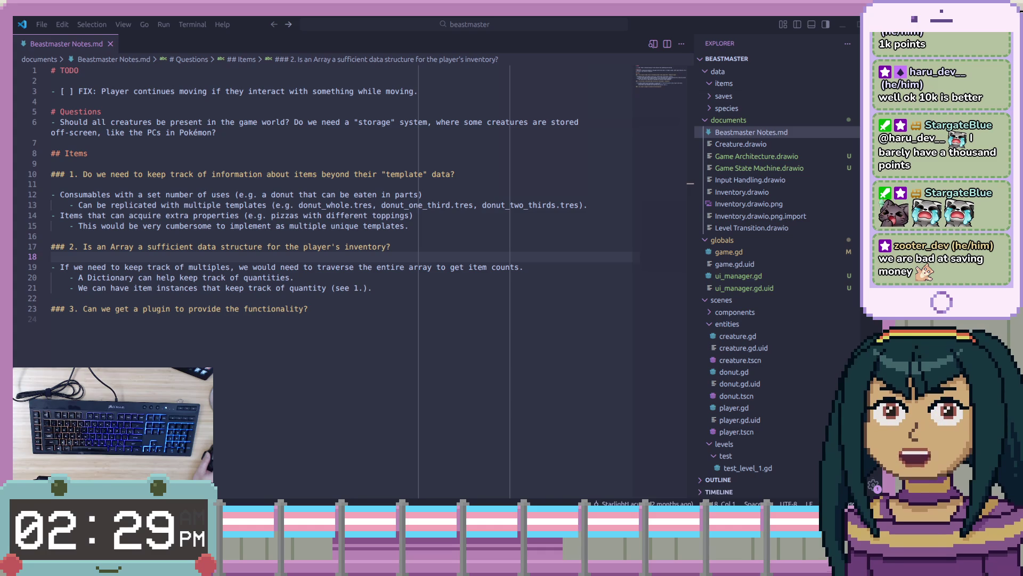
key("Up")
key("Down")
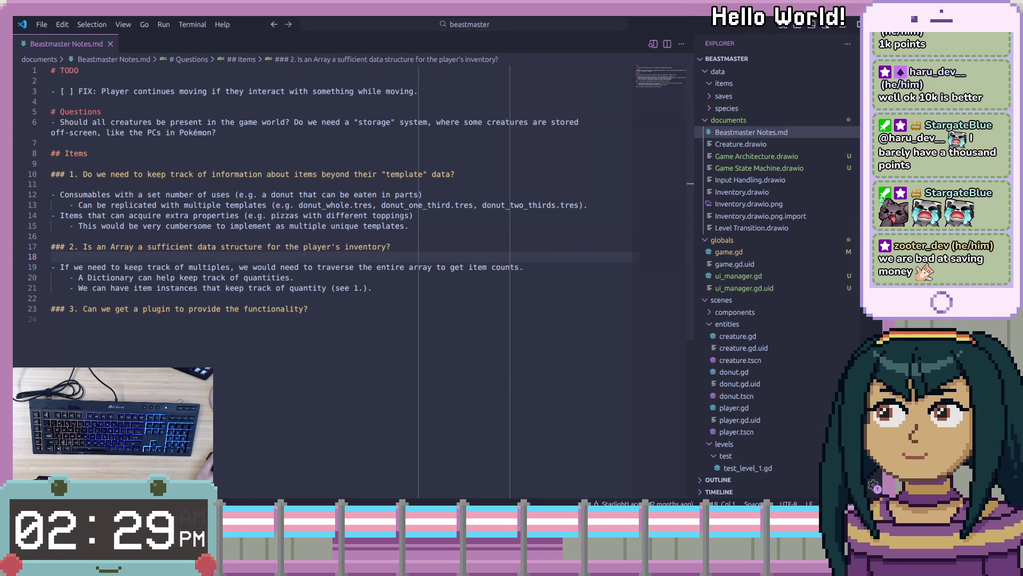
left_click(768, 168)
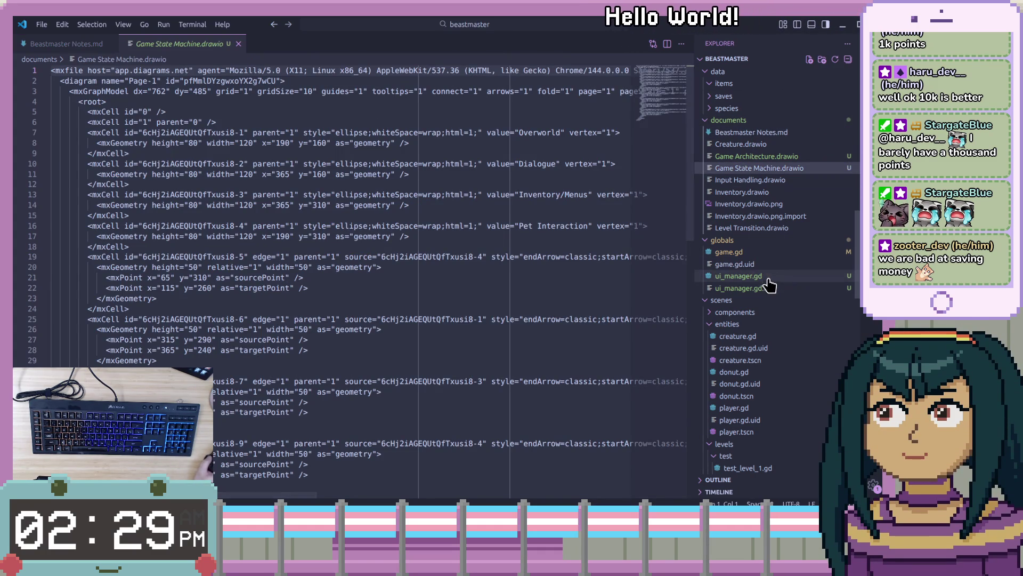
Open ui_manager.gd and ui_manager.gd.uid, then return to the Godot editor.
left_click(767, 276)
left_click(768, 287)
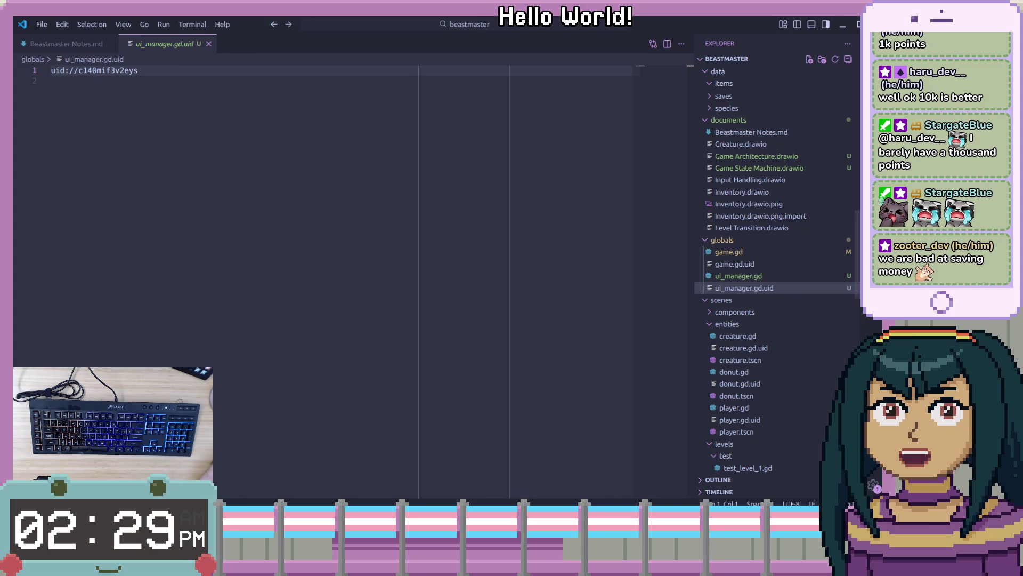
key("alt+Tab")
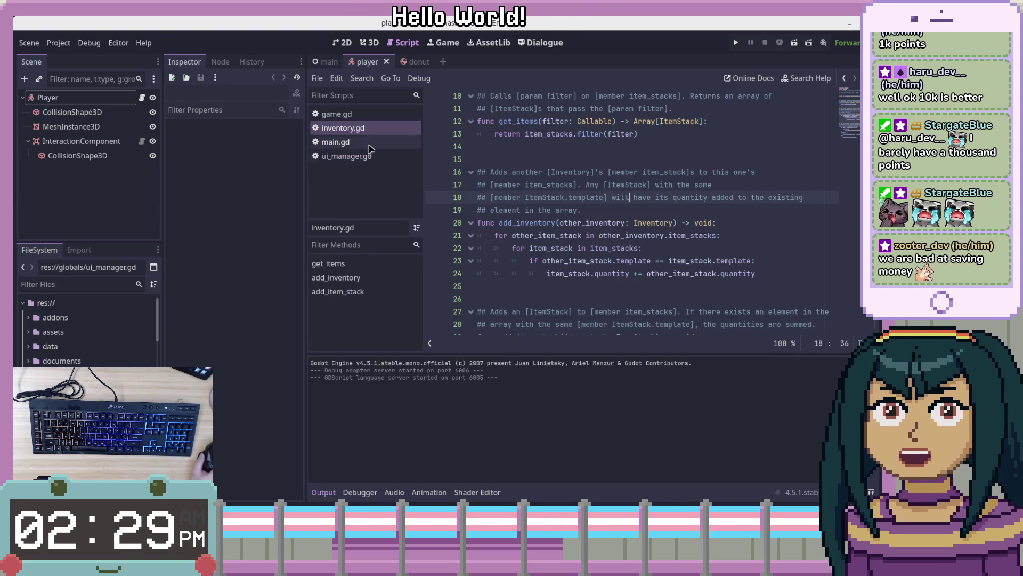
Open ui_manager.gd in Godot's script editor and step through its lines 9 to 17.
left_click(368, 155)
left_click(663, 171)
left_click(665, 147)
left_click(673, 197)
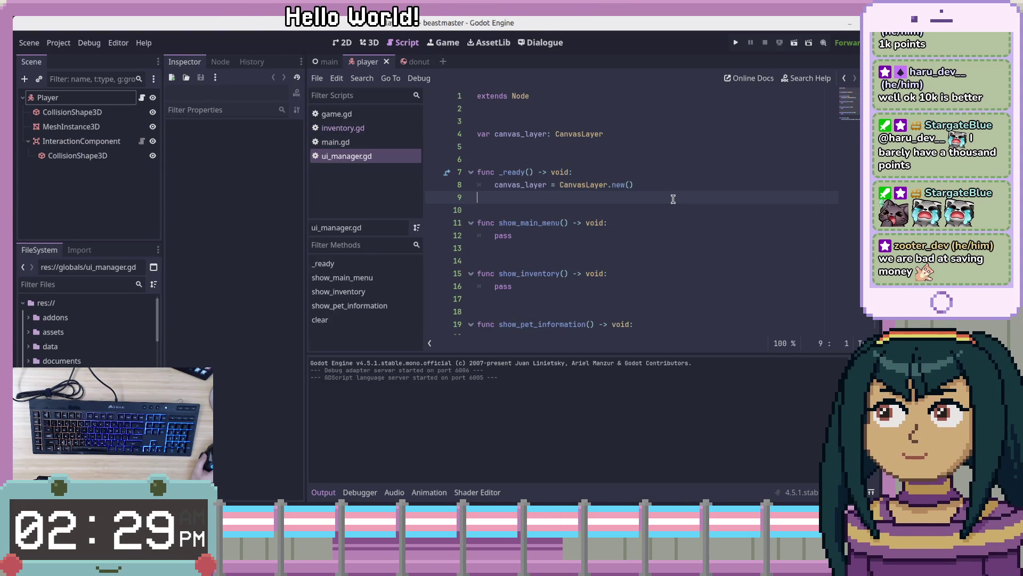
left_click(667, 222)
left_click(670, 251)
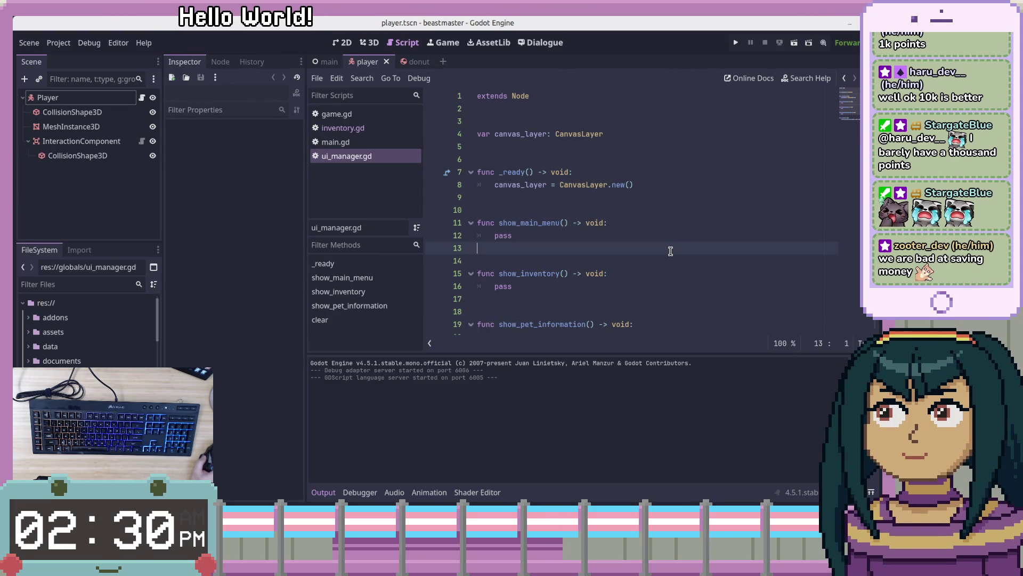
left_click(670, 261)
left_click(667, 273)
left_click(668, 298)
Check the canvas_layer declaration, then open inventory_canvas_layer.gd and its scene.
left_click(699, 133)
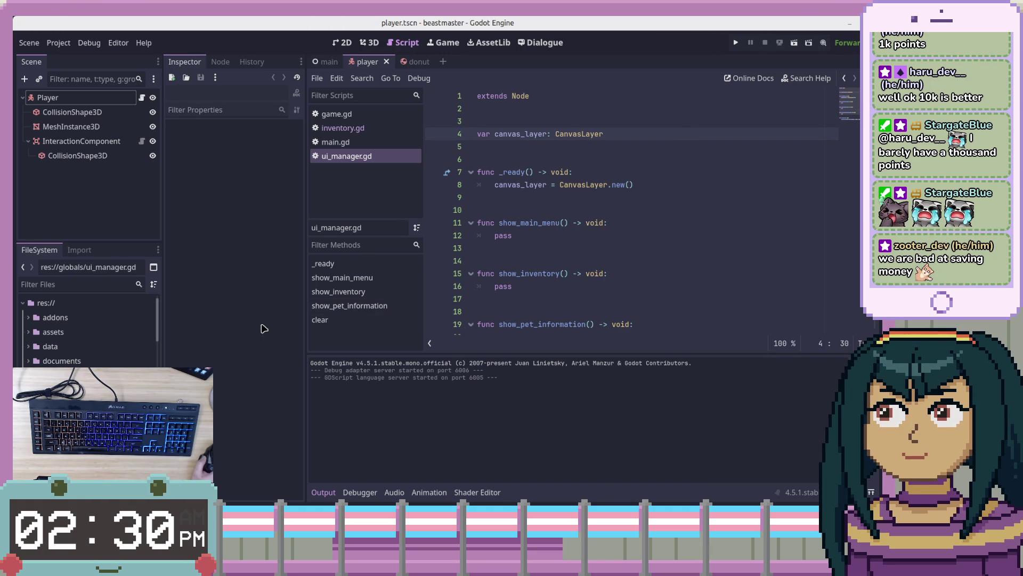
scroll(88, 330, "down", 10)
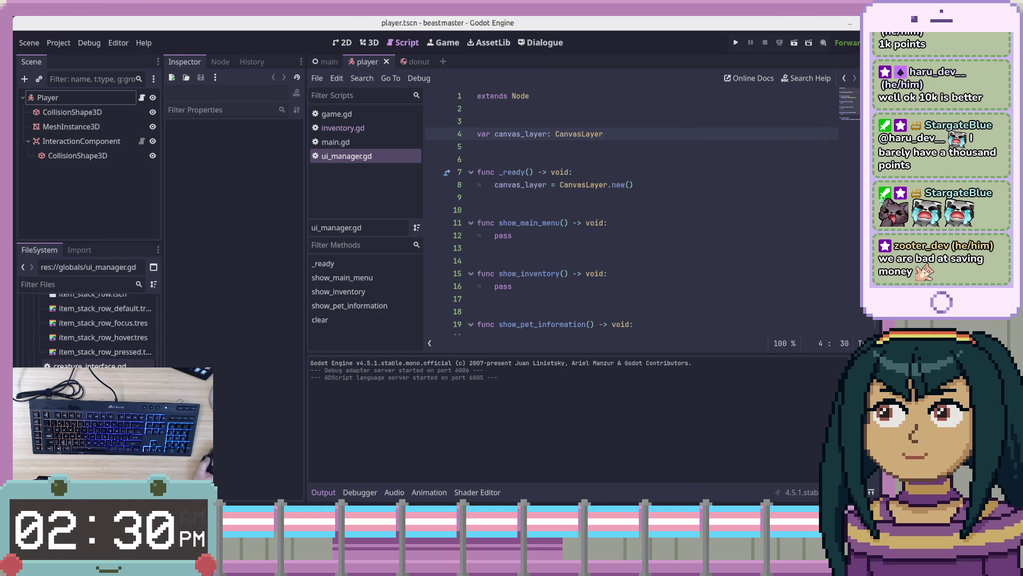
scroll(88, 331, "up", 2)
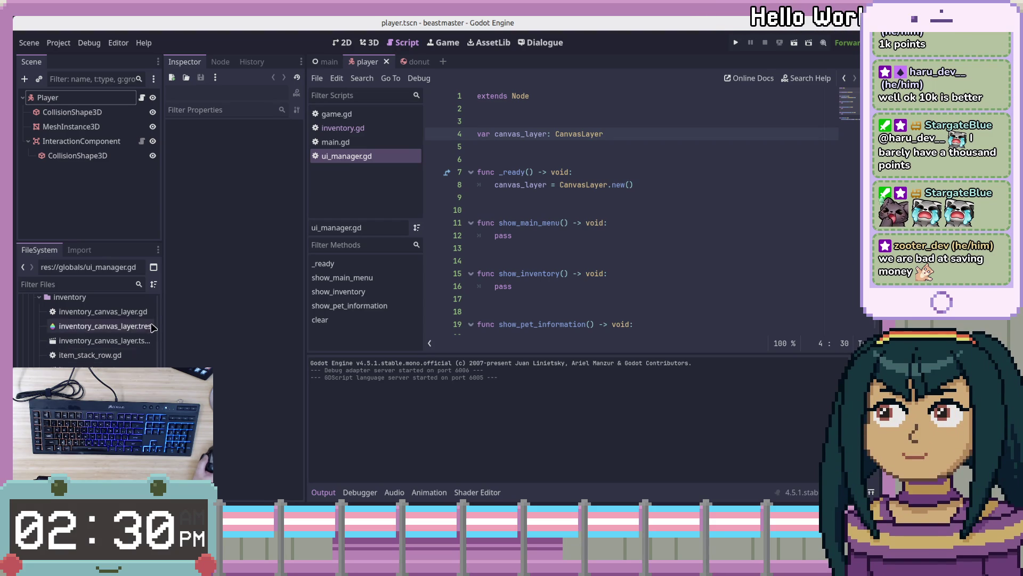
double_click(133, 312)
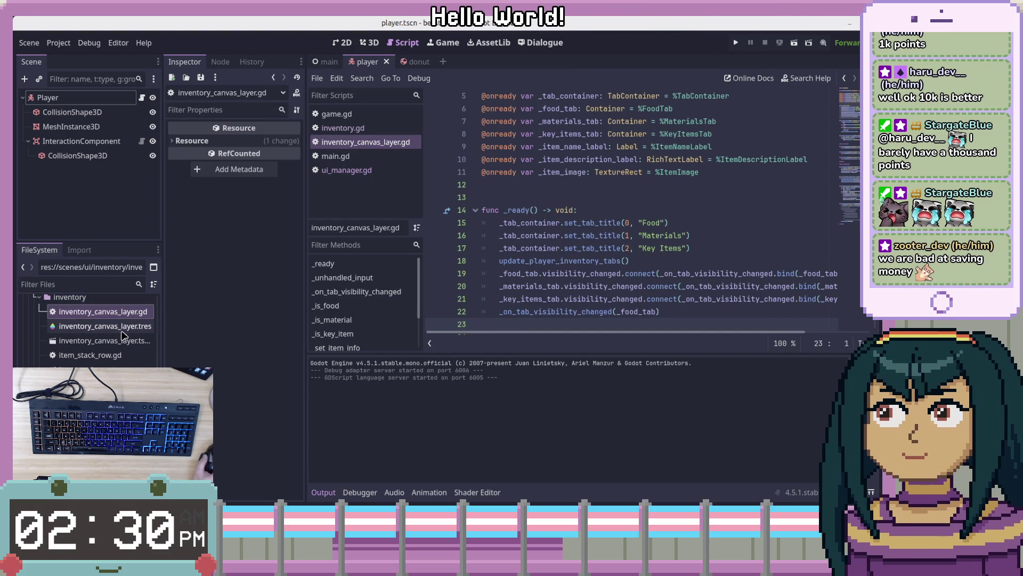
double_click(122, 341)
scroll(90, 160, "up", 3)
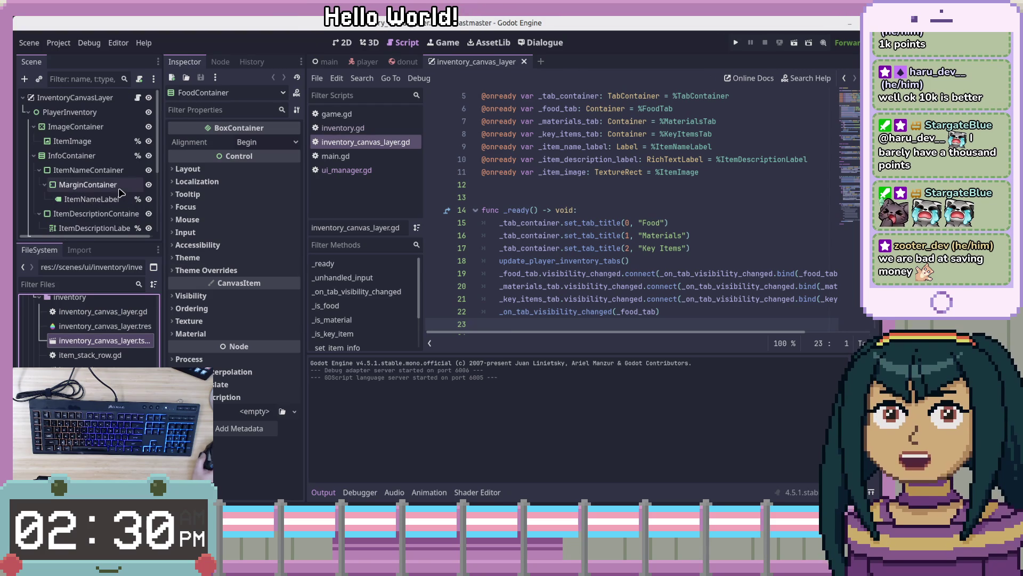
left_click(114, 99)
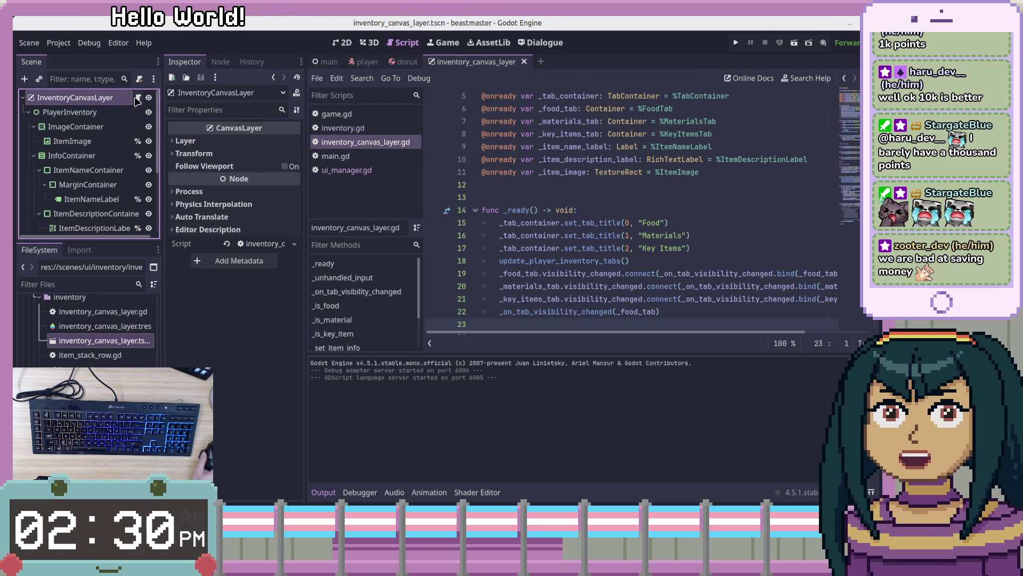
left_click(38, 112)
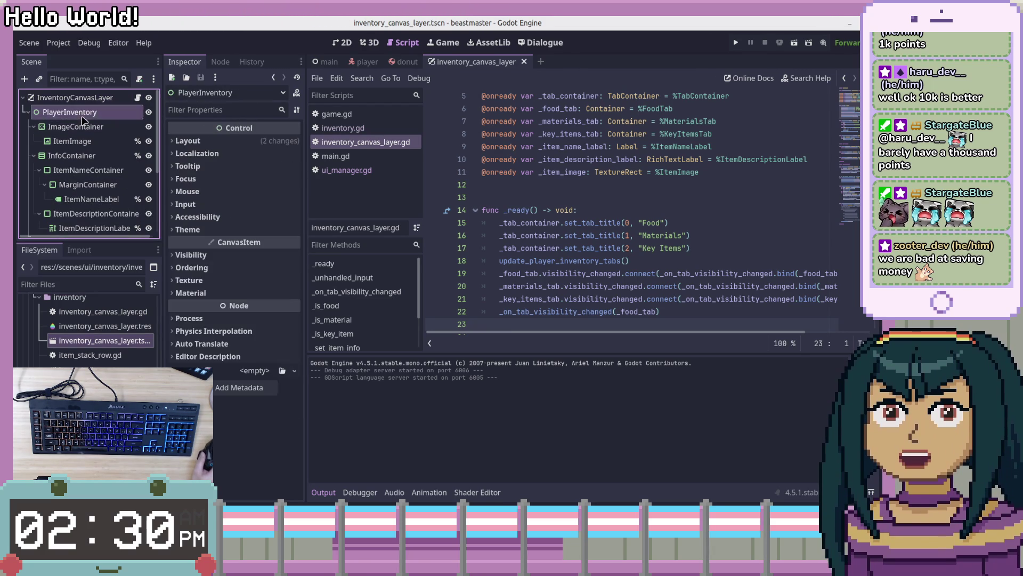
left_click(39, 125)
left_click(28, 111)
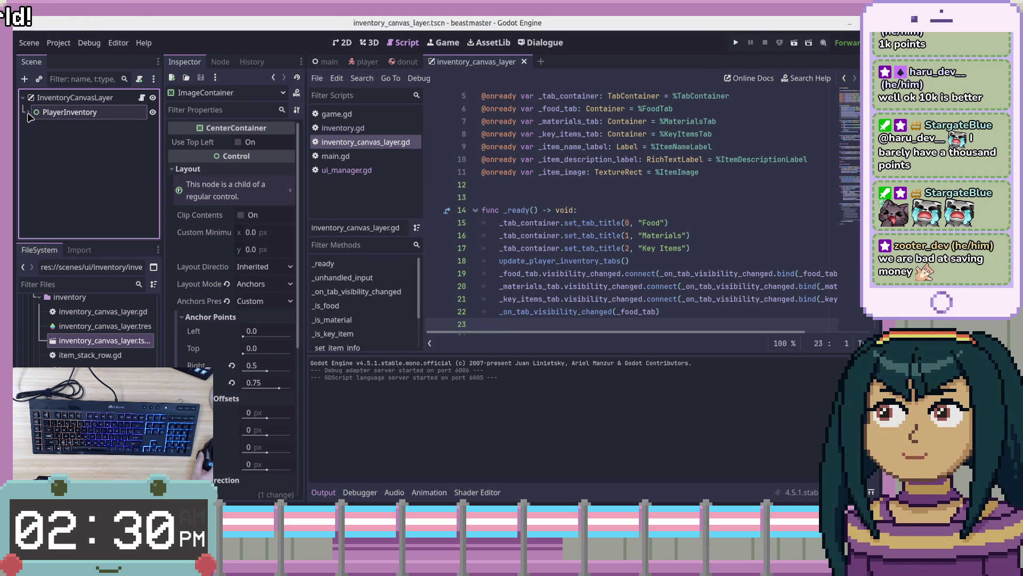
left_click(28, 112)
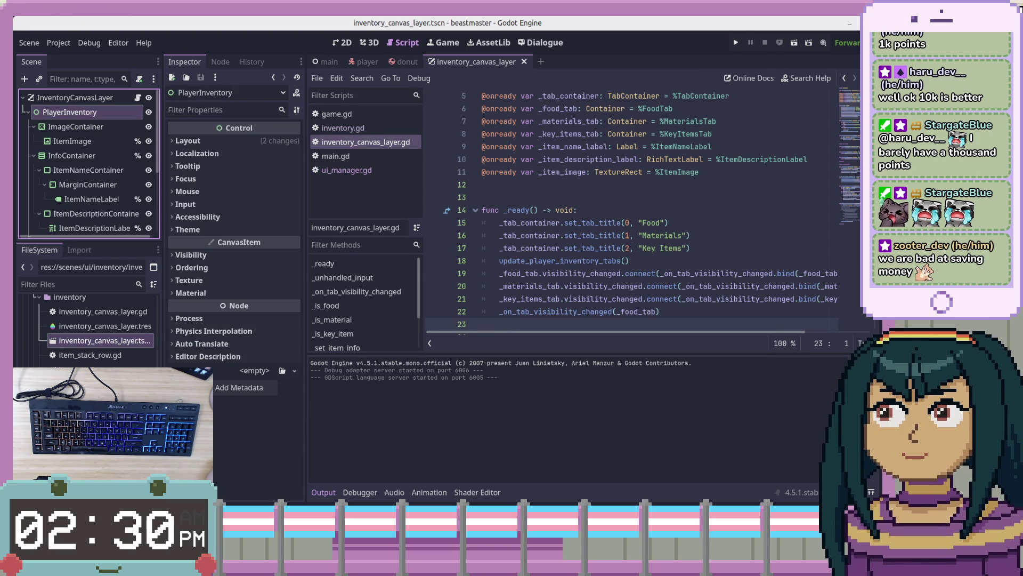
left_click(617, 188)
scroll(633, 198, "up", 2)
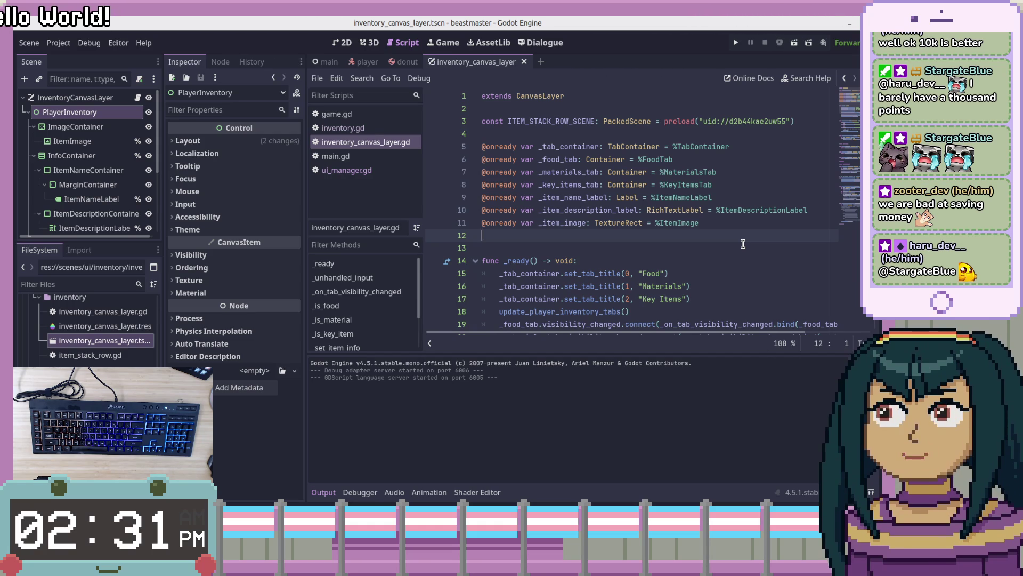
left_click(758, 213)
left_click(751, 236)
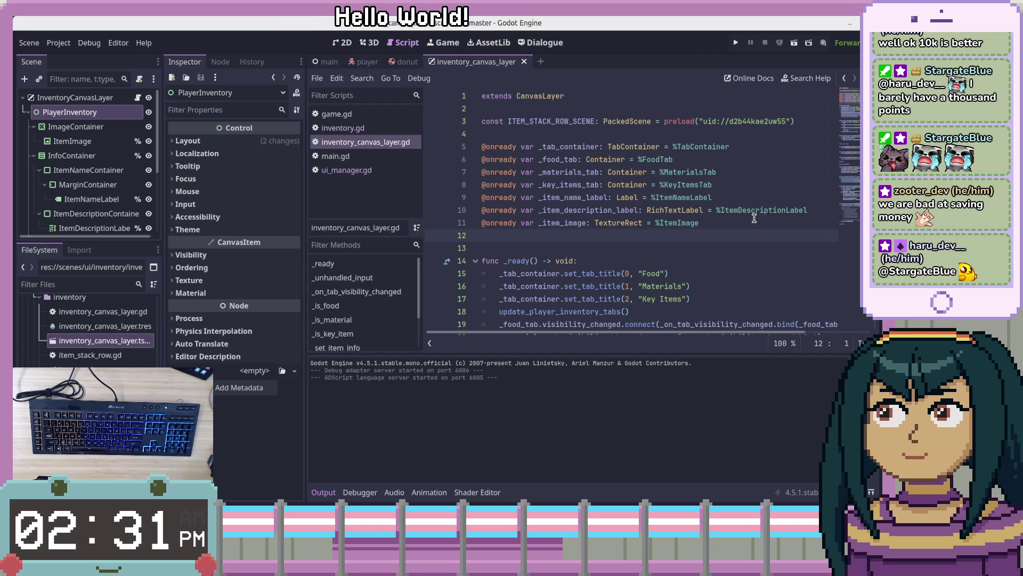
left_click(720, 216)
left_click(734, 231)
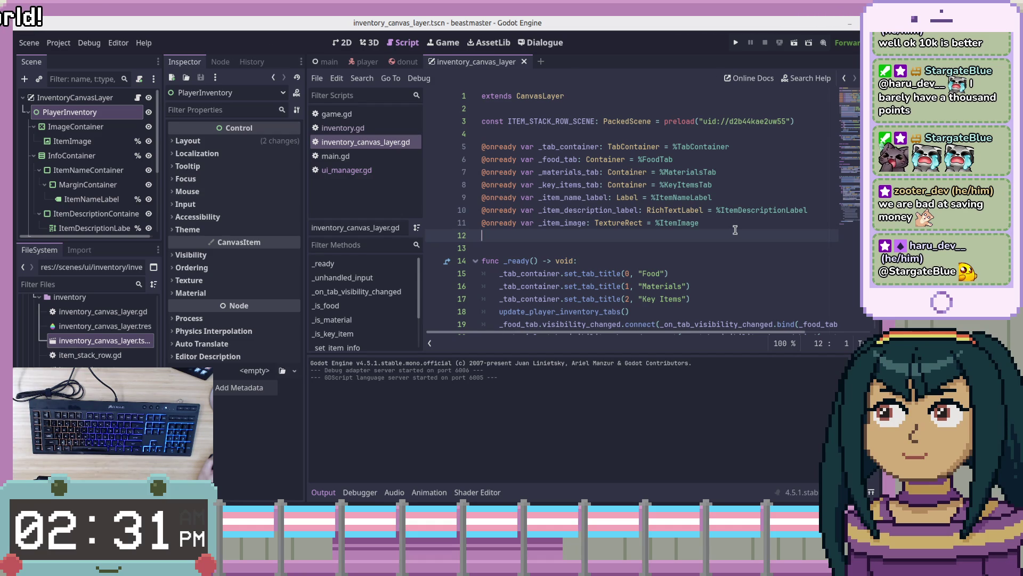
scroll(735, 230, "down", 4)
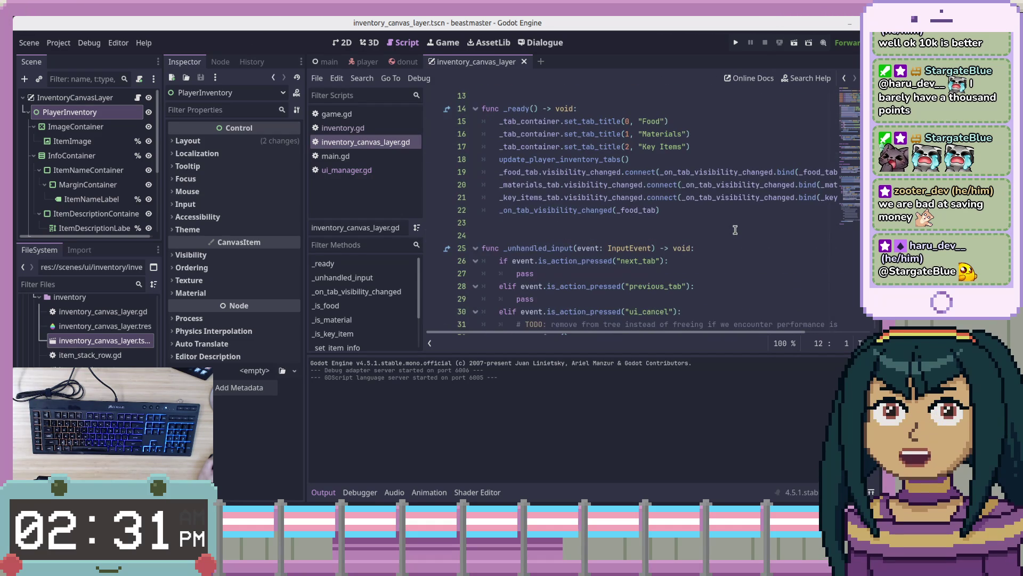
scroll(734, 229, "down", 3)
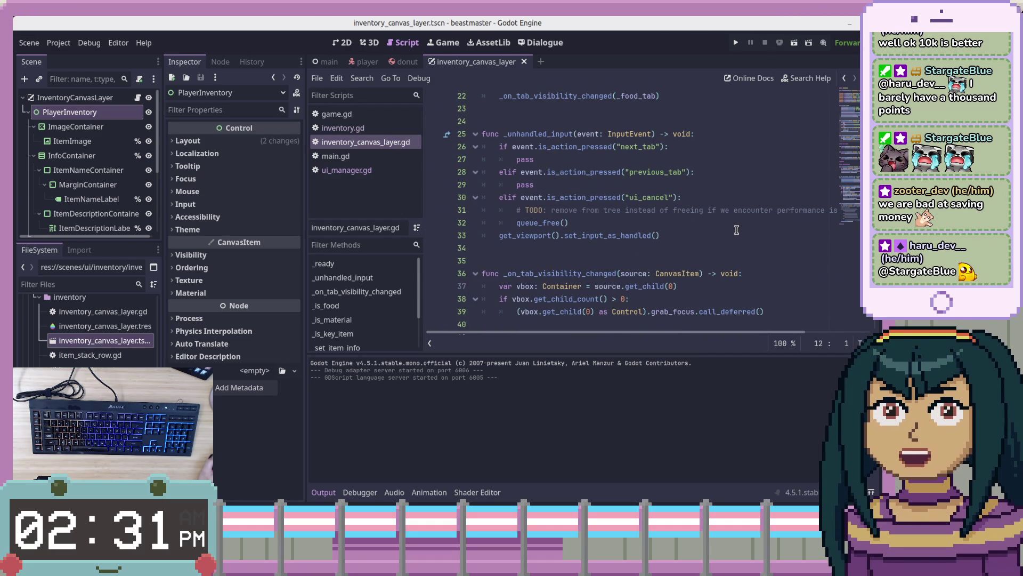
scroll(736, 229, "up", 7)
double_click(541, 96)
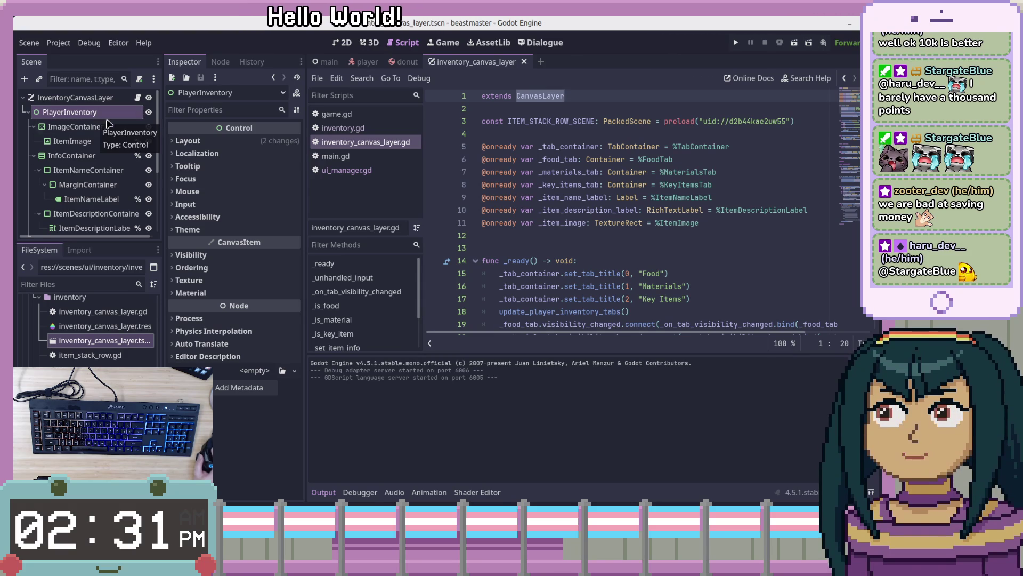
scroll(628, 214, "down", 1)
left_click(75, 97)
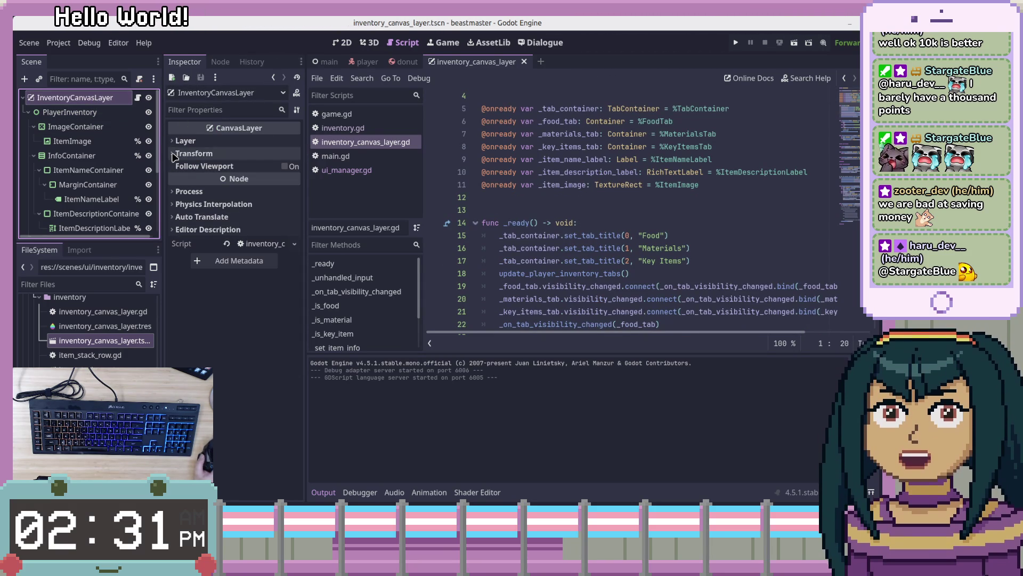
left_click(174, 155)
left_click(173, 155)
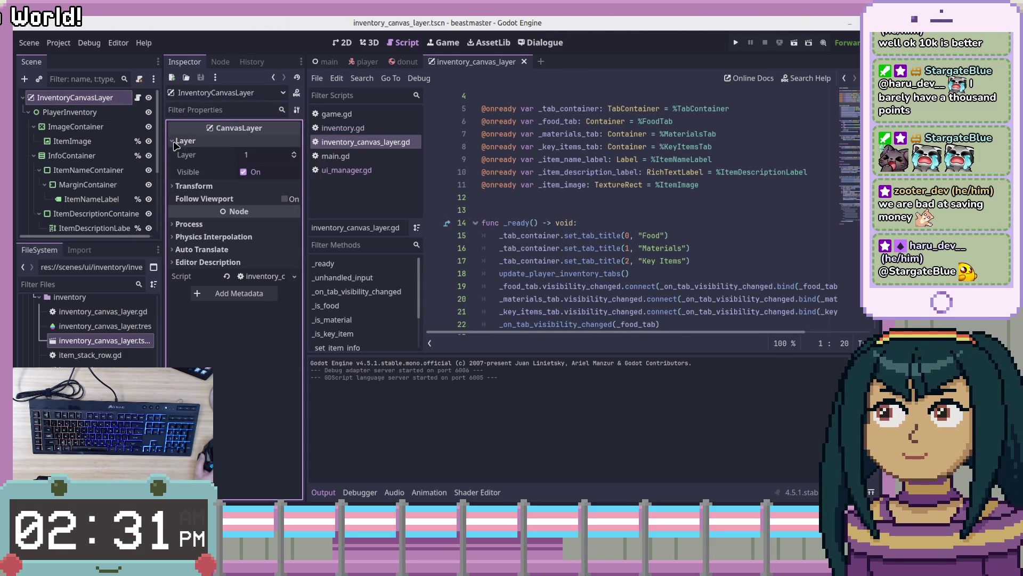
left_click(173, 191)
left_click(171, 193)
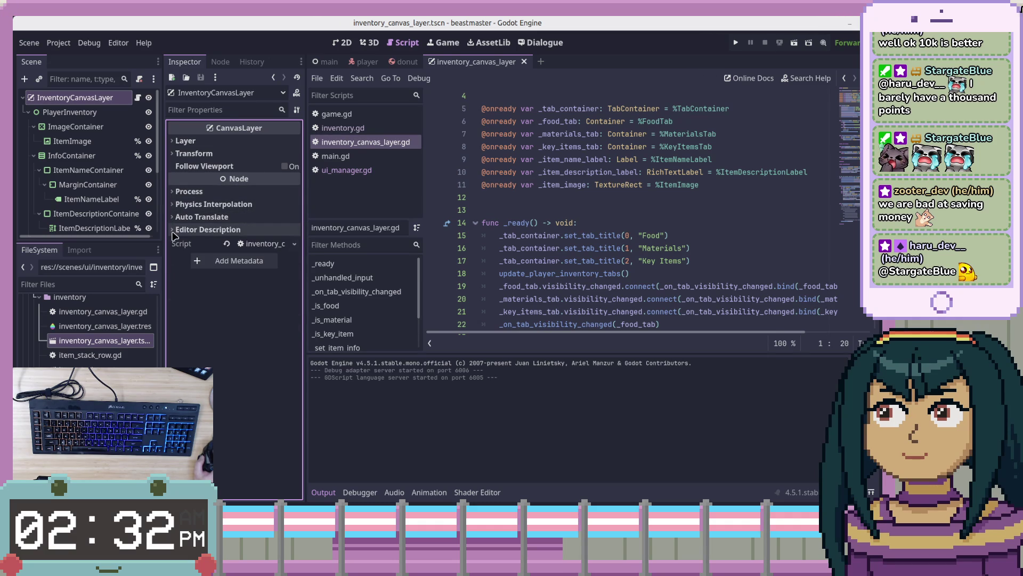
left_click(173, 231)
left_click(665, 224)
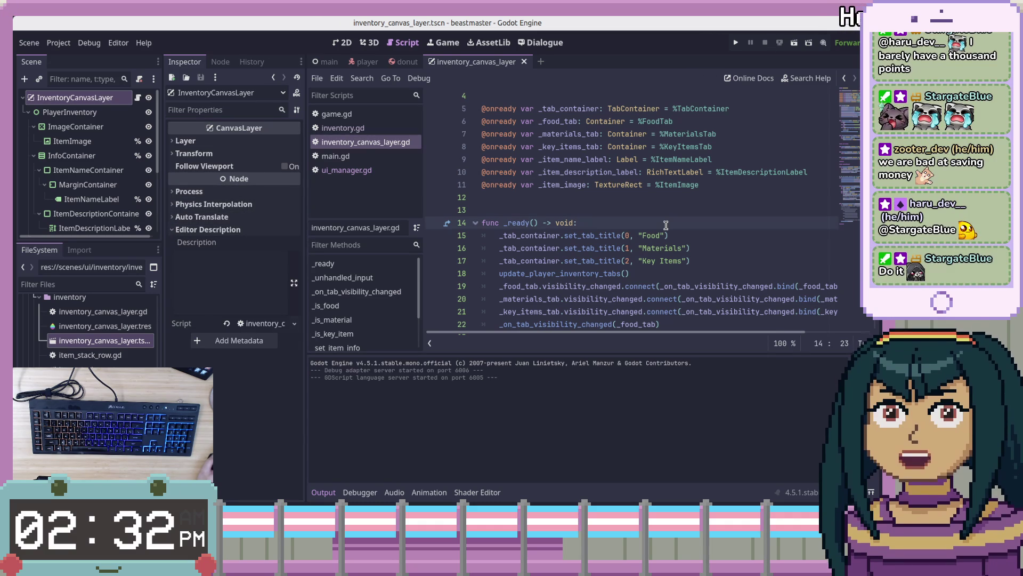
left_click(684, 205)
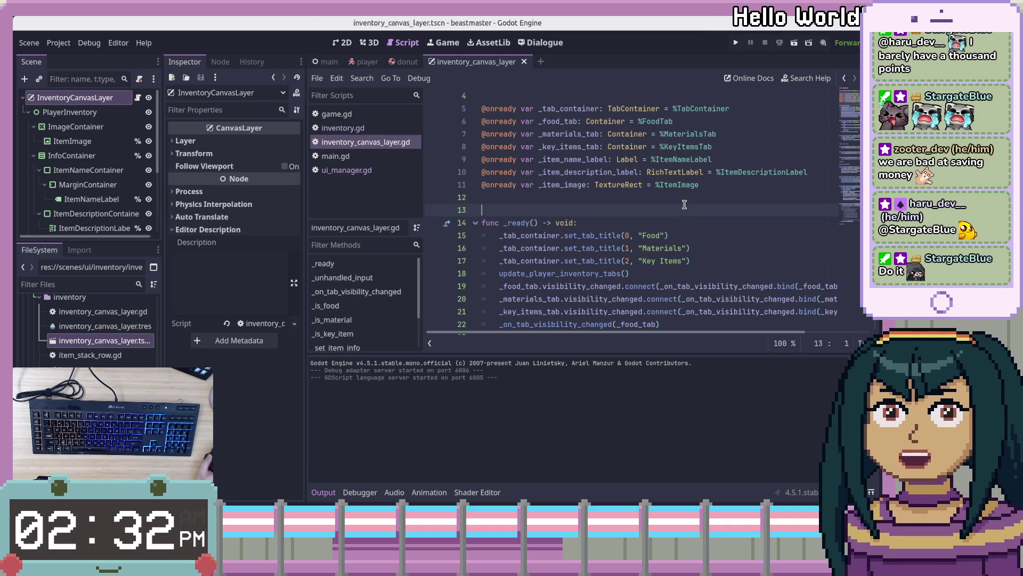
key("Up")
key("Down")
key("Up")
key("Down")
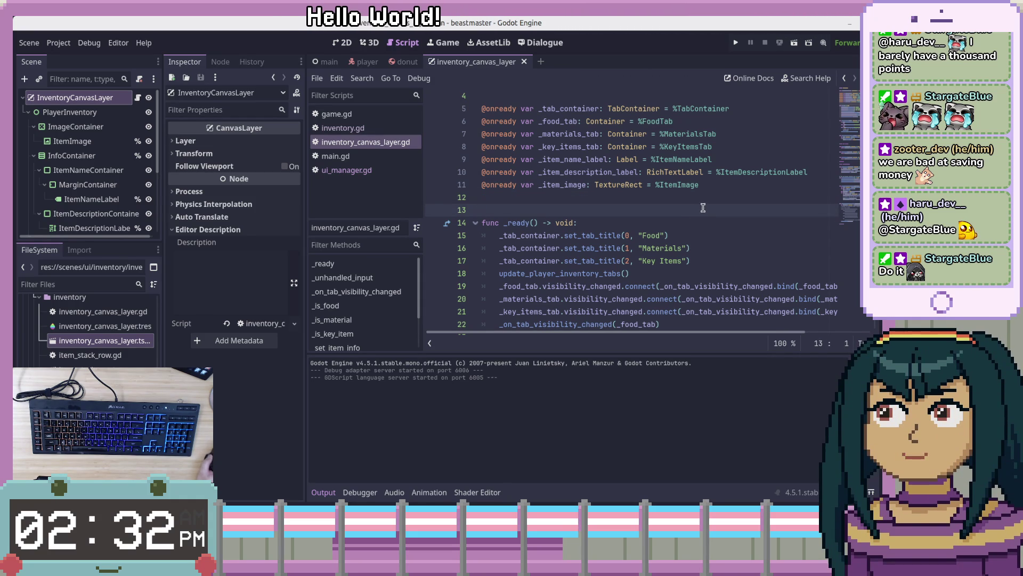
scroll(703, 204, "down", 2)
scroll(706, 203, "down", 6)
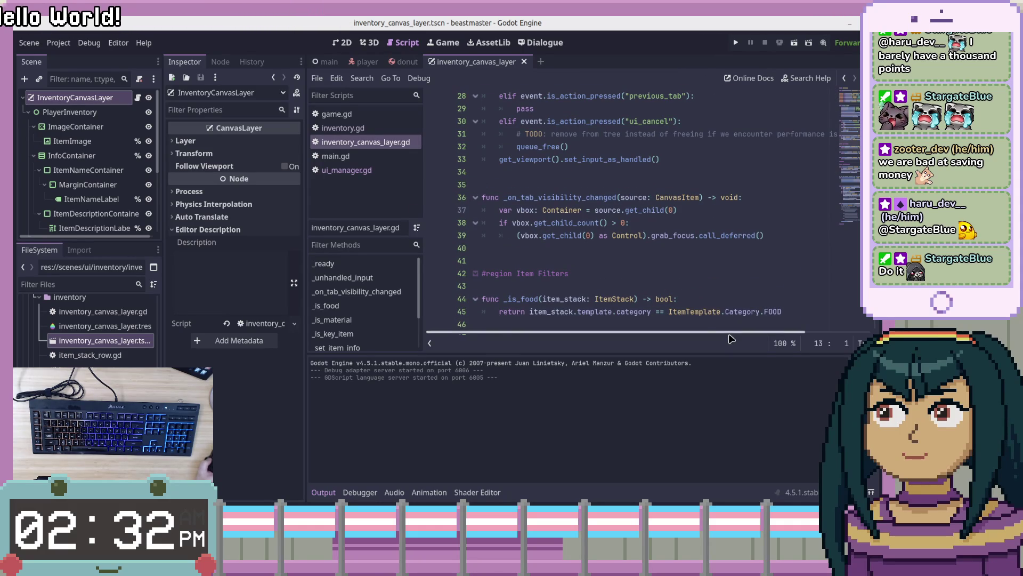
left_click_drag(730, 332, 736, 338)
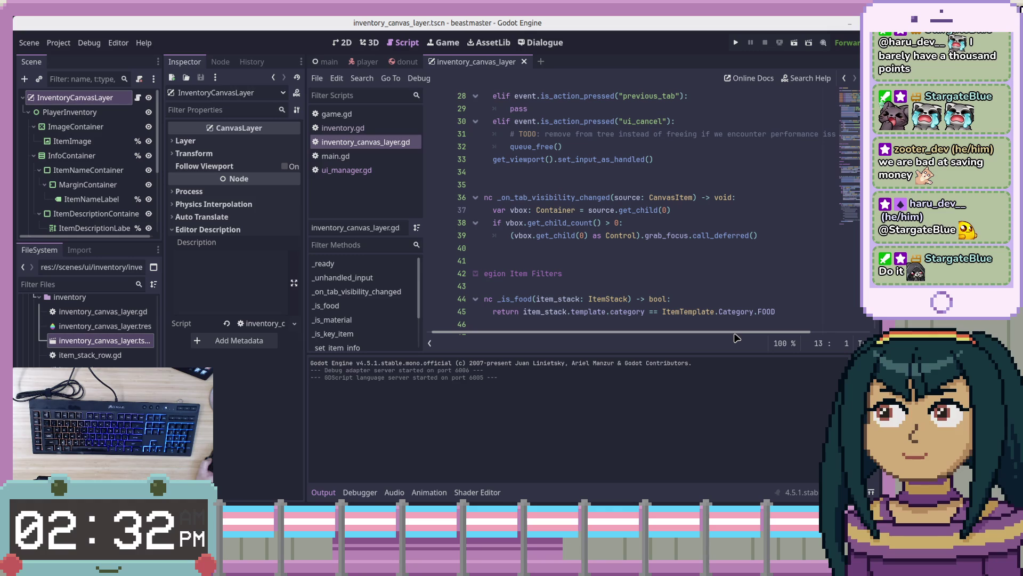
mouse_move(736, 337)
left_mouse_down()
mouse_move(760, 339)
mouse_move(703, 337)
left_mouse_up()
scroll(698, 309, "up", 3)
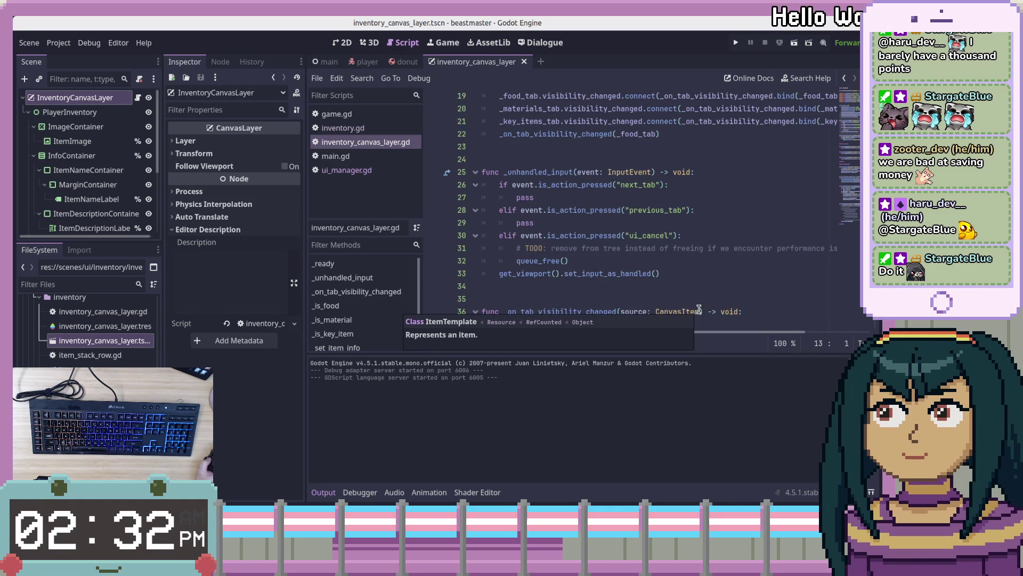
left_click(725, 253)
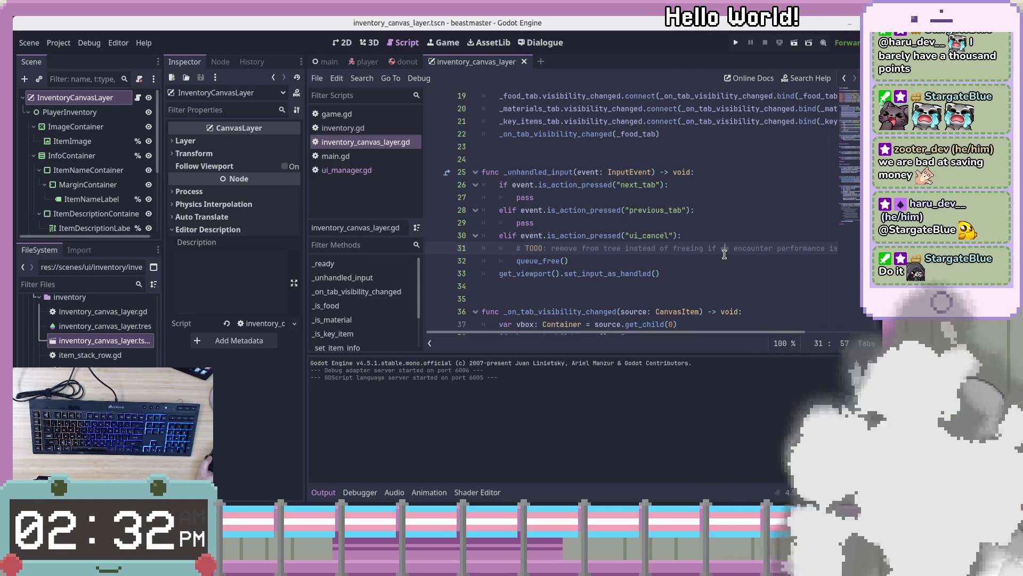
key("Down")
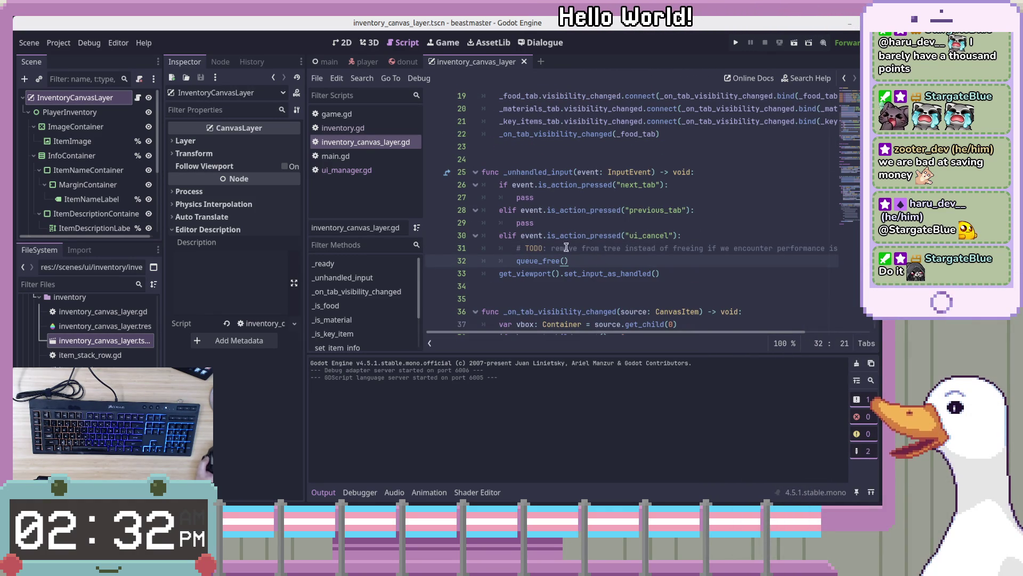
left_click(586, 176)
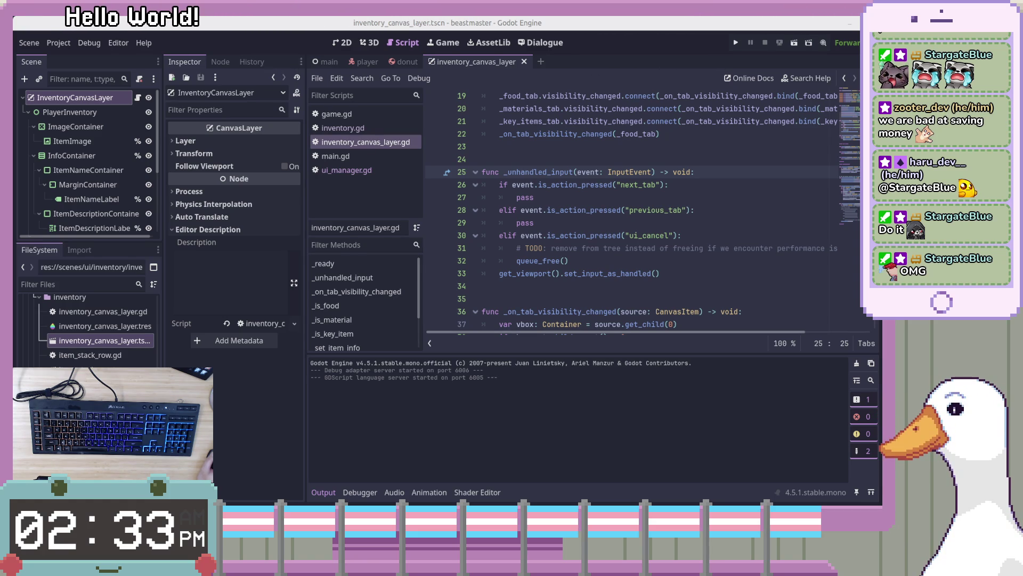
left_click(810, 298)
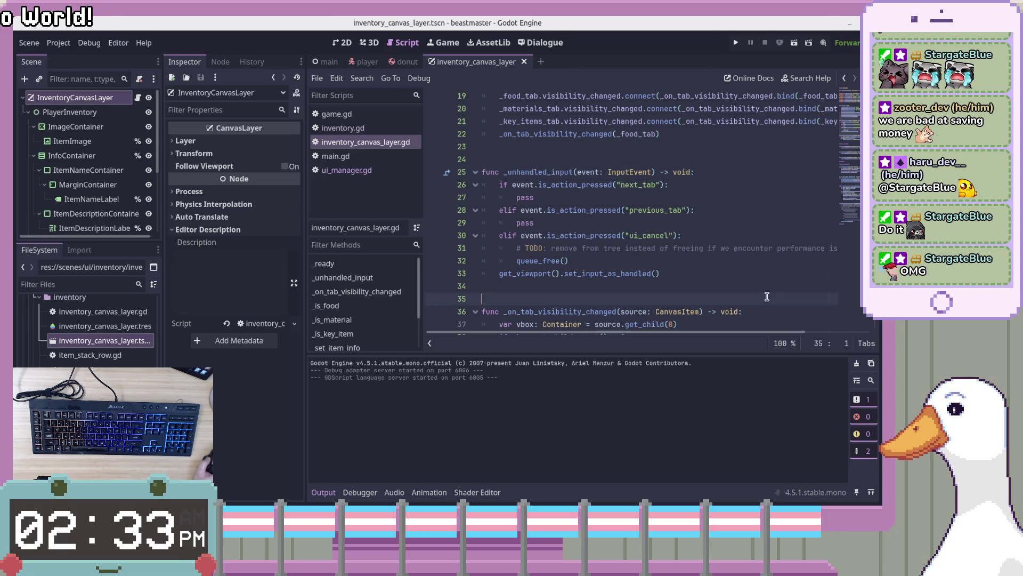
scroll(780, 281, "down", 5)
scroll(858, 197, "down", 10)
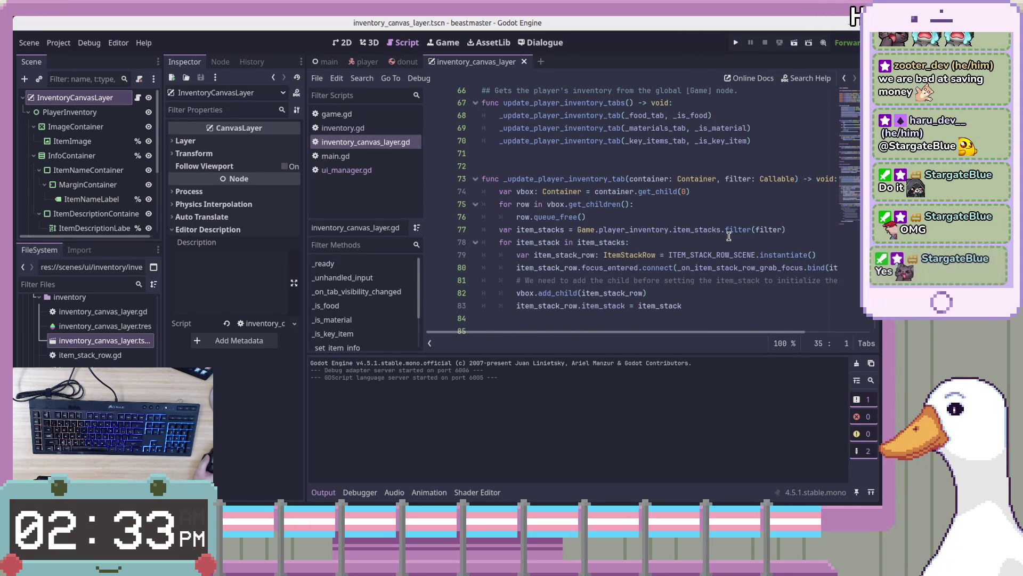
scroll(729, 236, "down", 4)
scroll(849, 213, "down", 2)
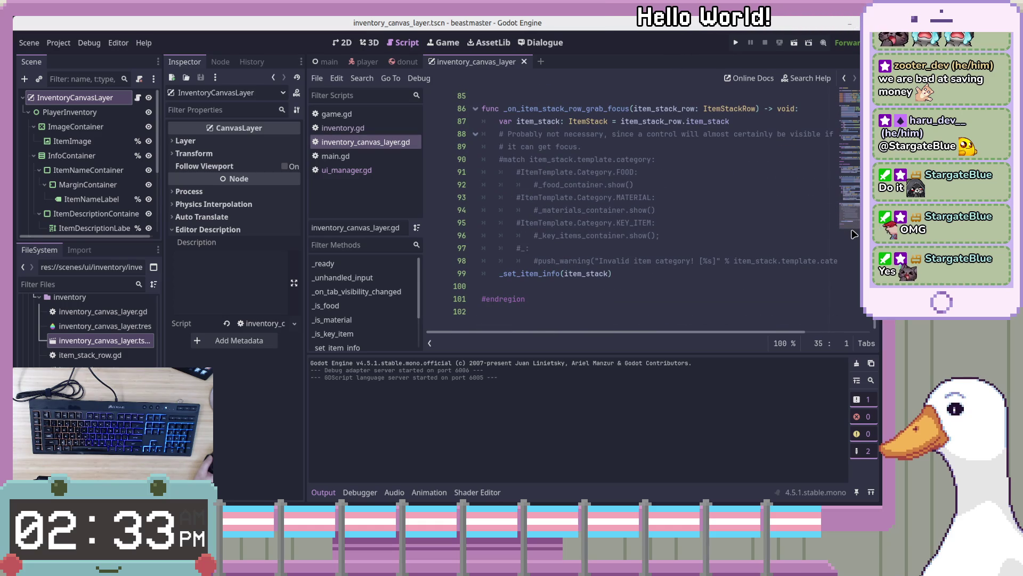
left_click(810, 262)
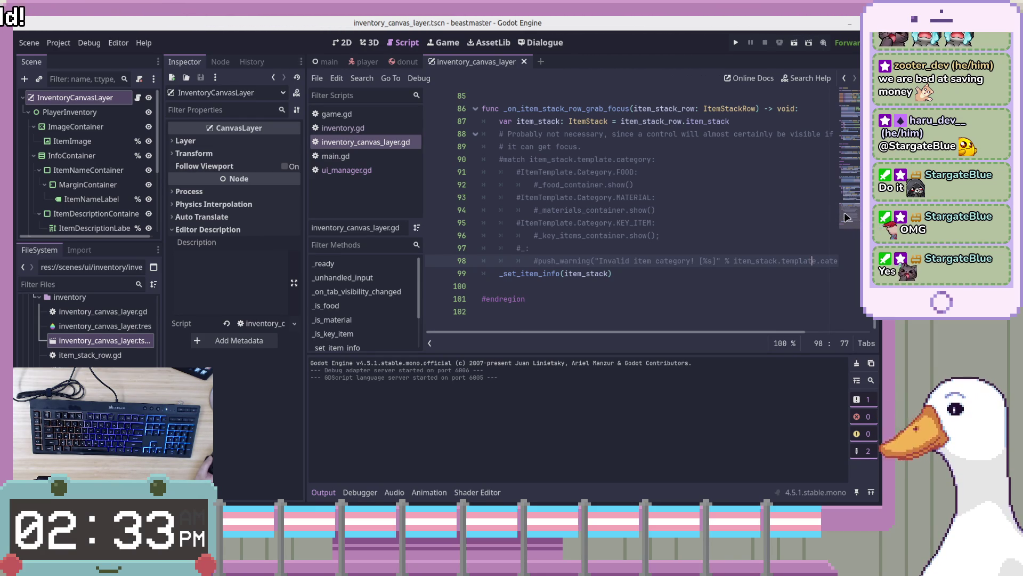
left_click_drag(853, 218, 855, 114)
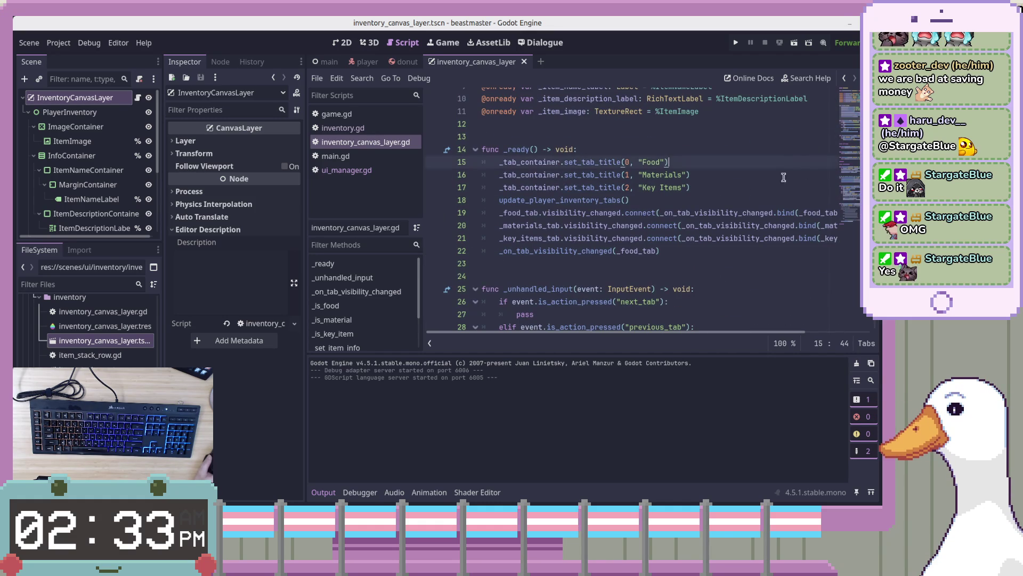
Lower the Output panel splitter to give the inventory script more vertical space.
left_click(778, 201)
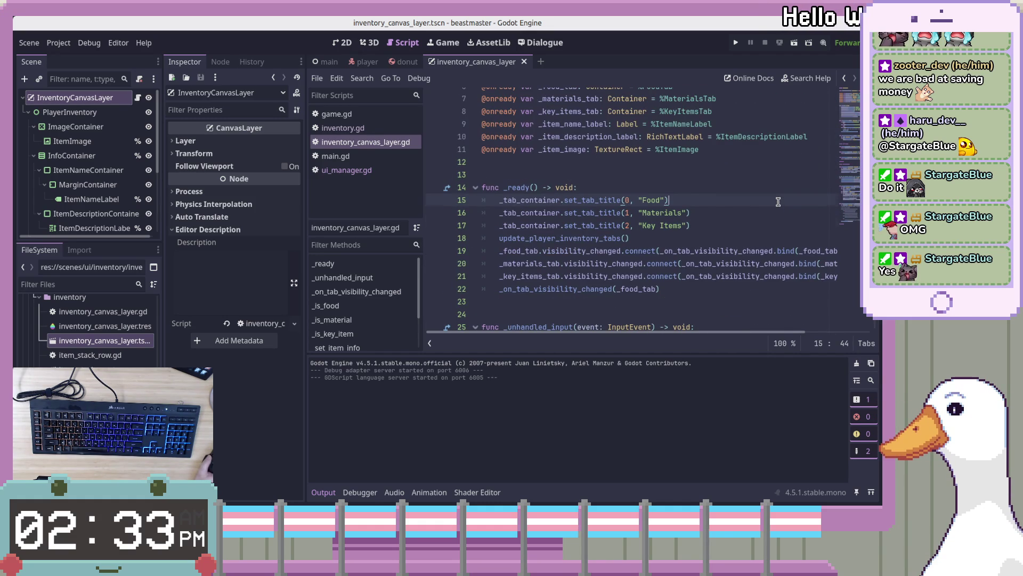
scroll(778, 201, "up", 2)
scroll(780, 200, "down", 2)
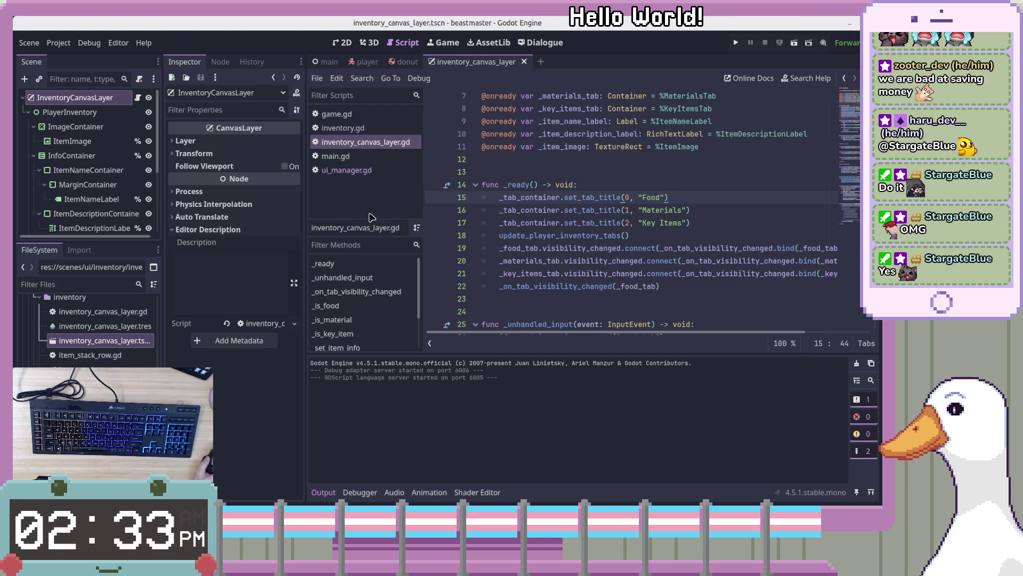
scroll(646, 220, "up", 1)
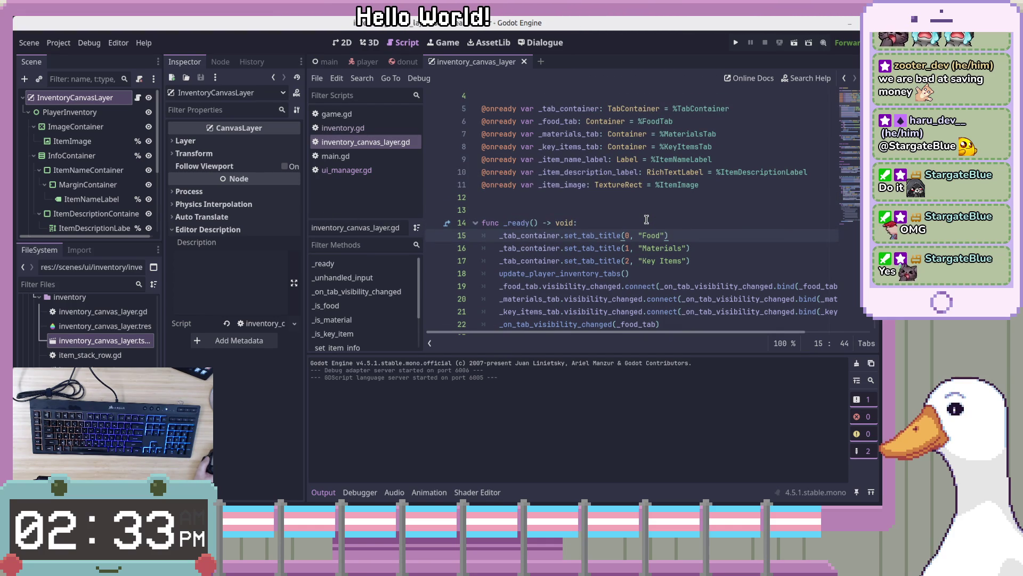
scroll(646, 220, "down", 1)
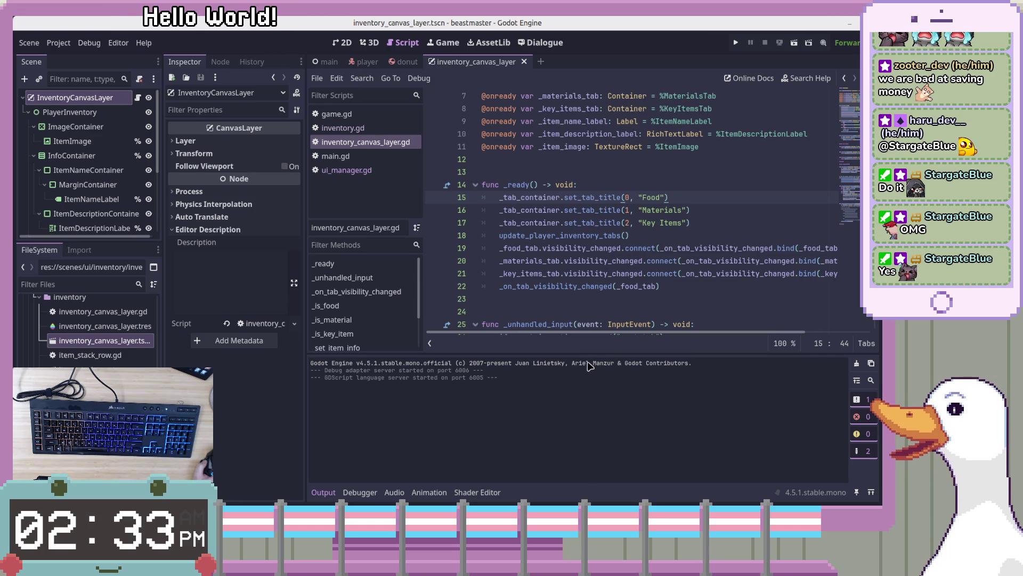
left_click_drag(589, 355, 589, 378)
Inspect _unhandled_input, selecting its TODO comment and queue_free() lines.
left_click(680, 280)
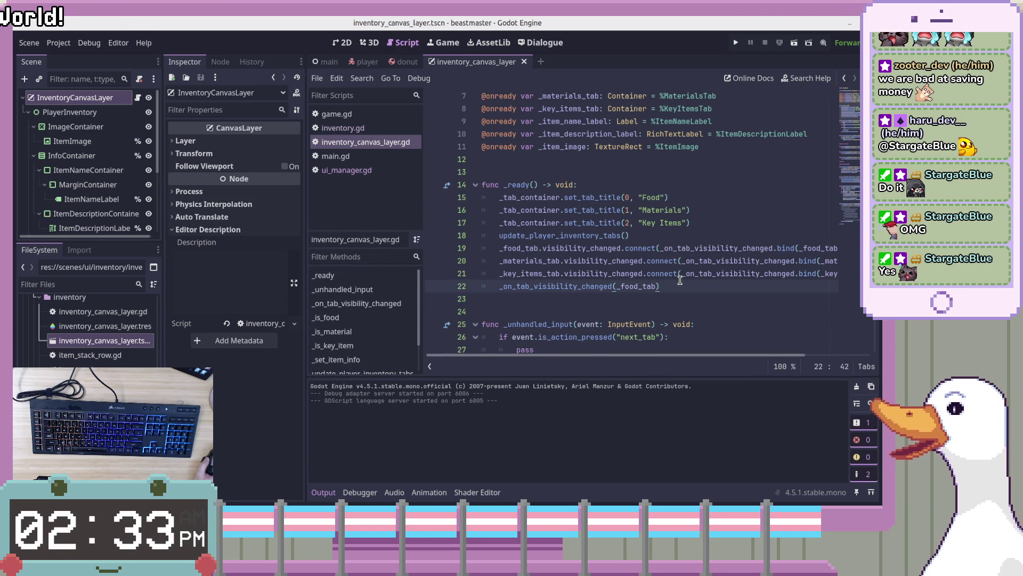
scroll(666, 272, "down", 3)
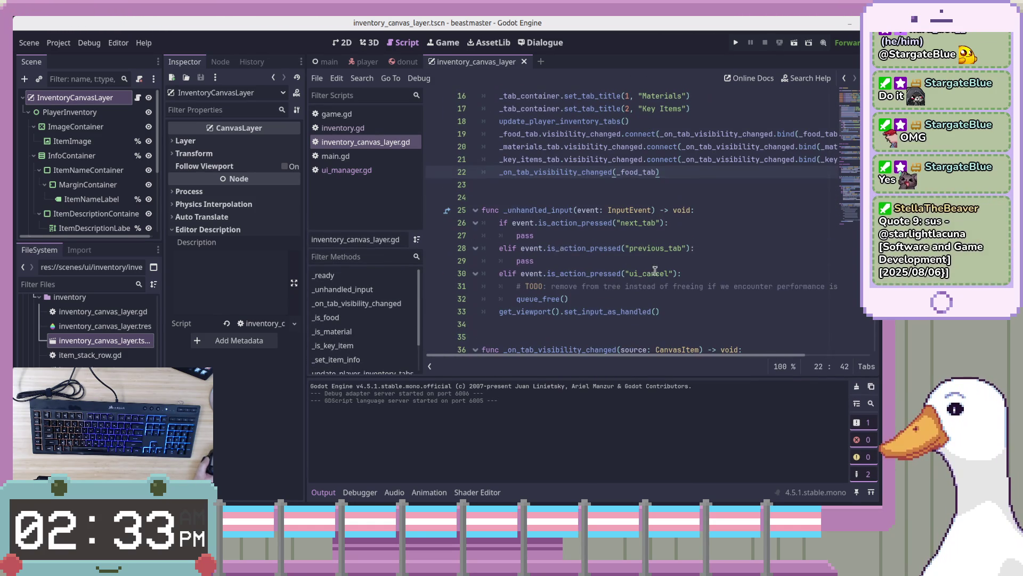
double_click(509, 212)
left_click(754, 198)
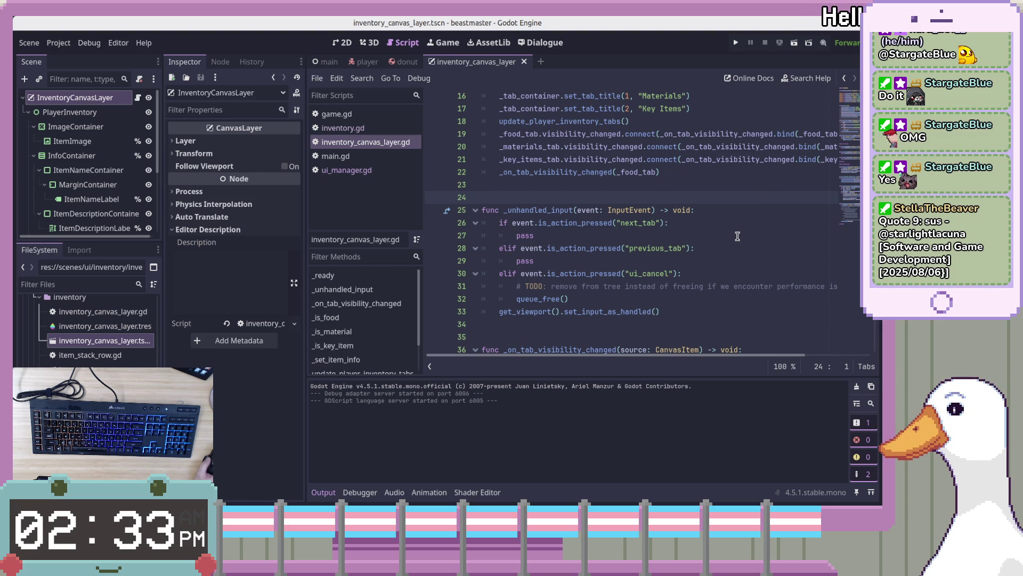
mouse_move(603, 303)
left_mouse_down()
mouse_move(533, 280)
mouse_move(490, 224)
mouse_move(471, 288)
left_mouse_up()
left_click(670, 311)
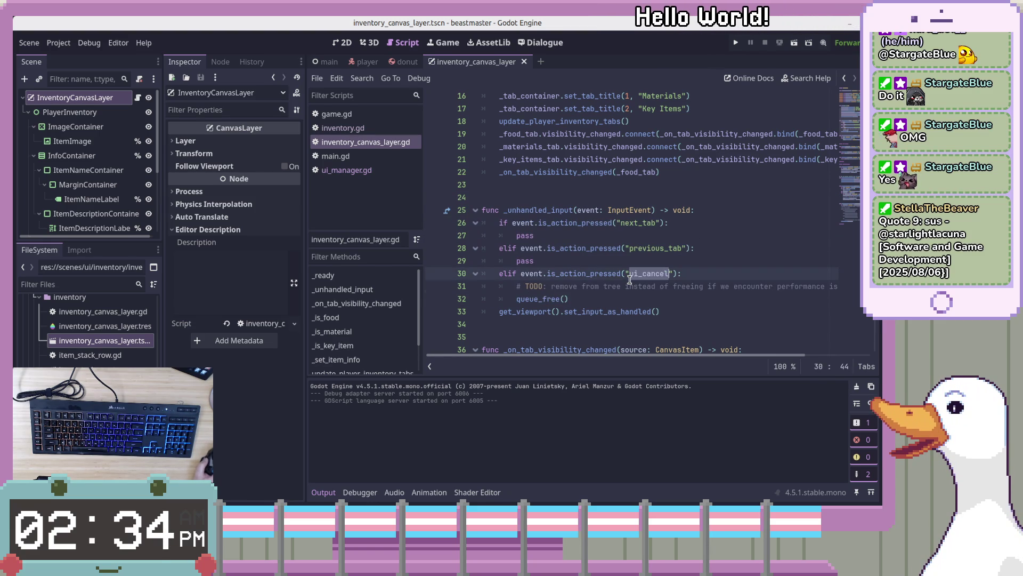
left_click(671, 303)
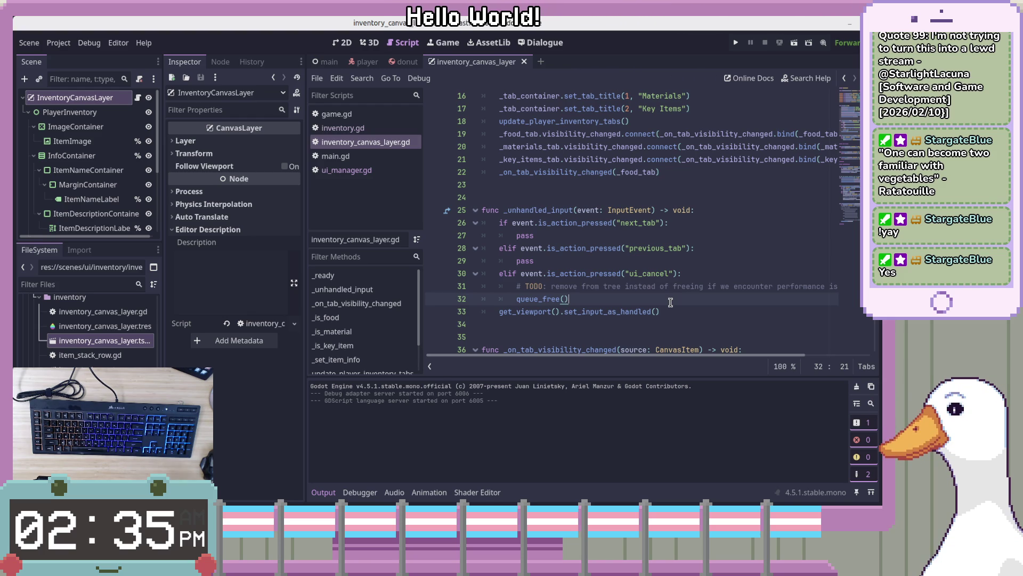
mouse_move(670, 302)
left_mouse_down()
mouse_move(746, 289)
mouse_move(701, 288)
left_mouse_up()
left_click(655, 288)
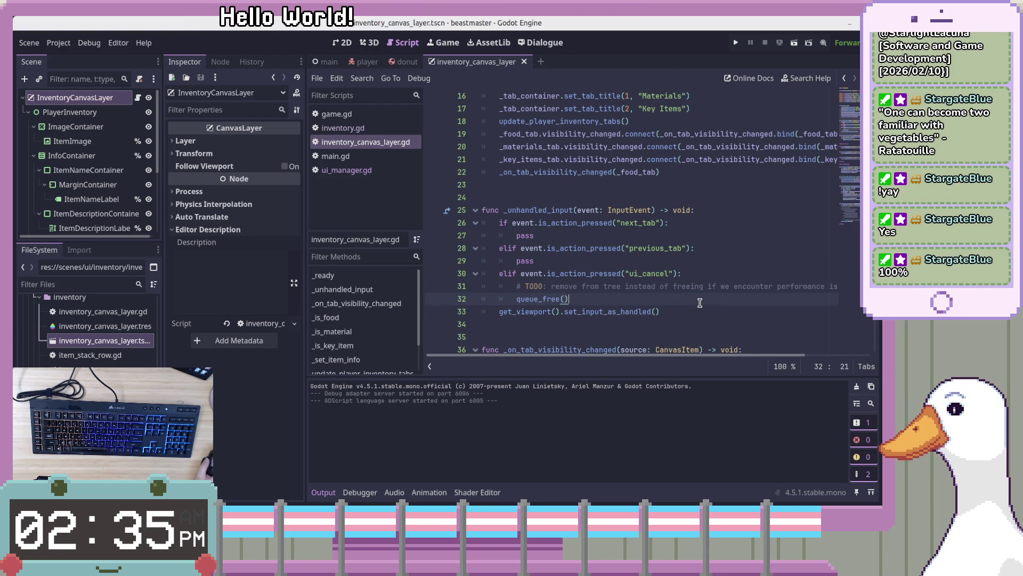
left_click(659, 297)
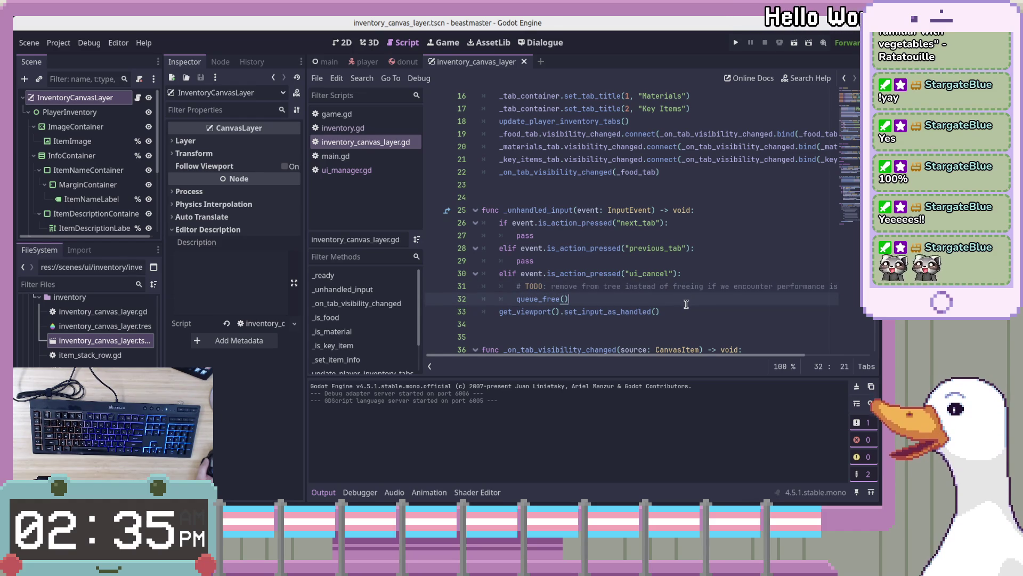
left_click(687, 310)
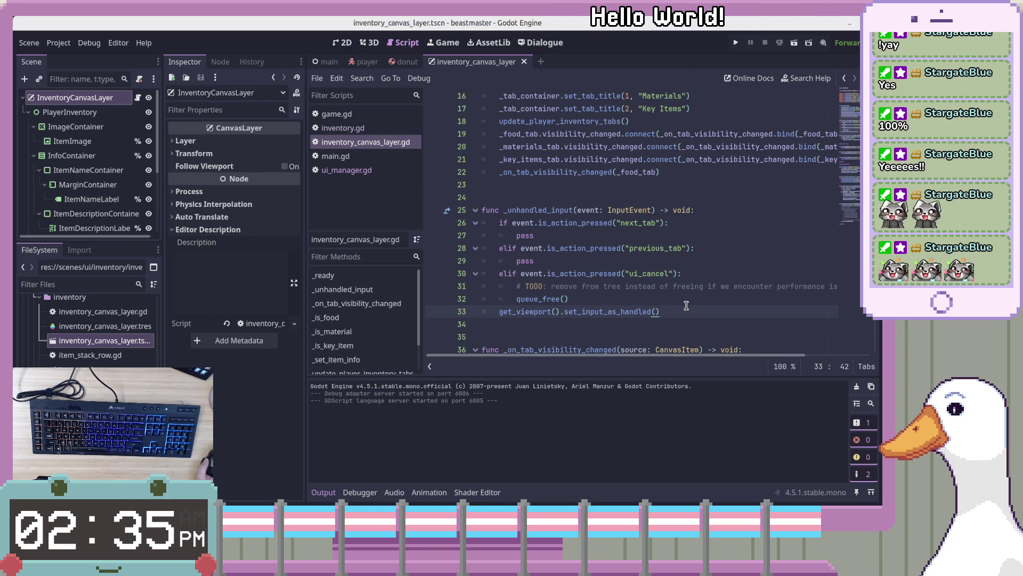
left_click(692, 293)
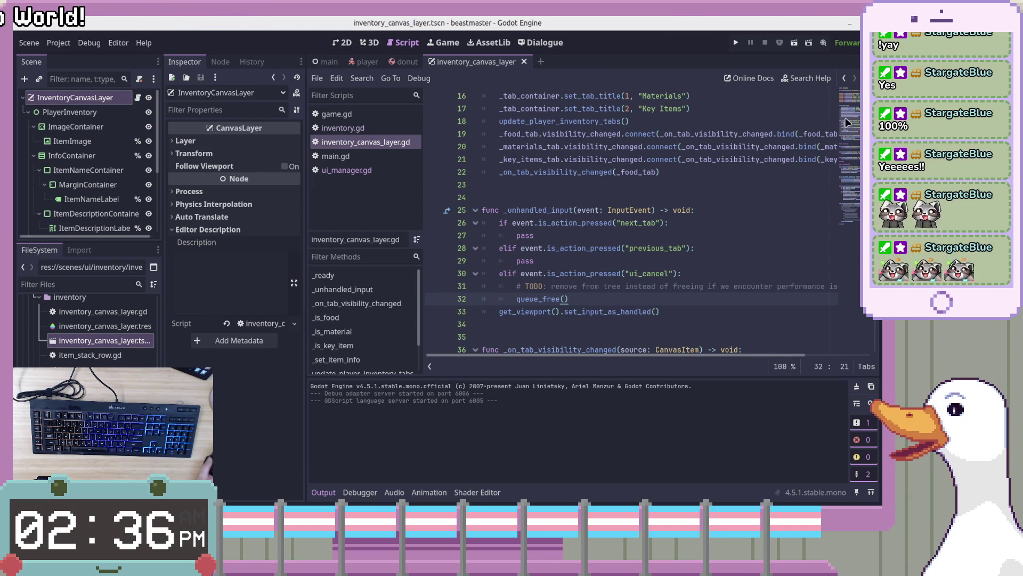
Scroll back to the TODO comment in the ui_cancel handler.
scroll(852, 126, "down", 4)
scroll(852, 128, "up", 2)
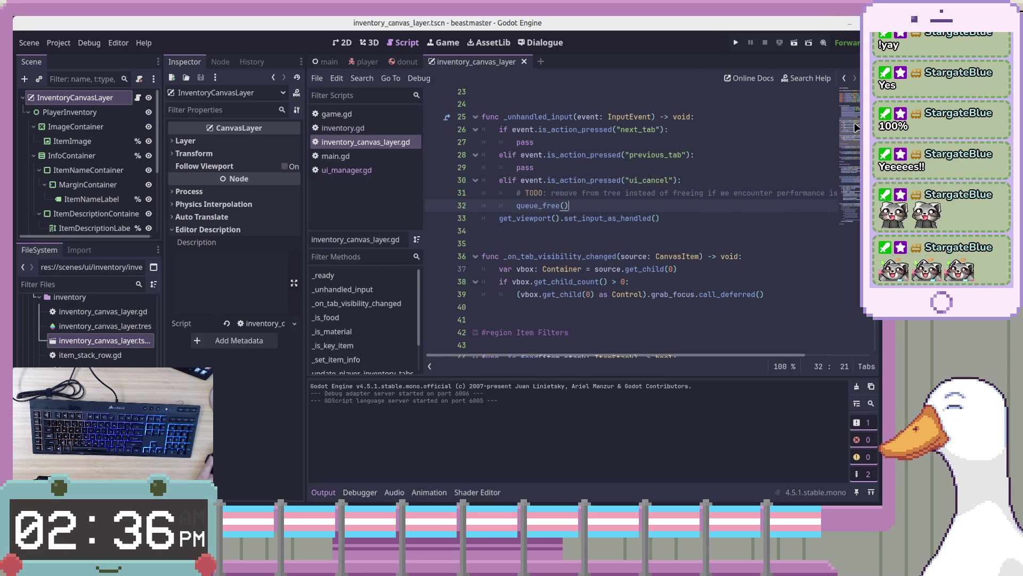
scroll(855, 125, "up", 3)
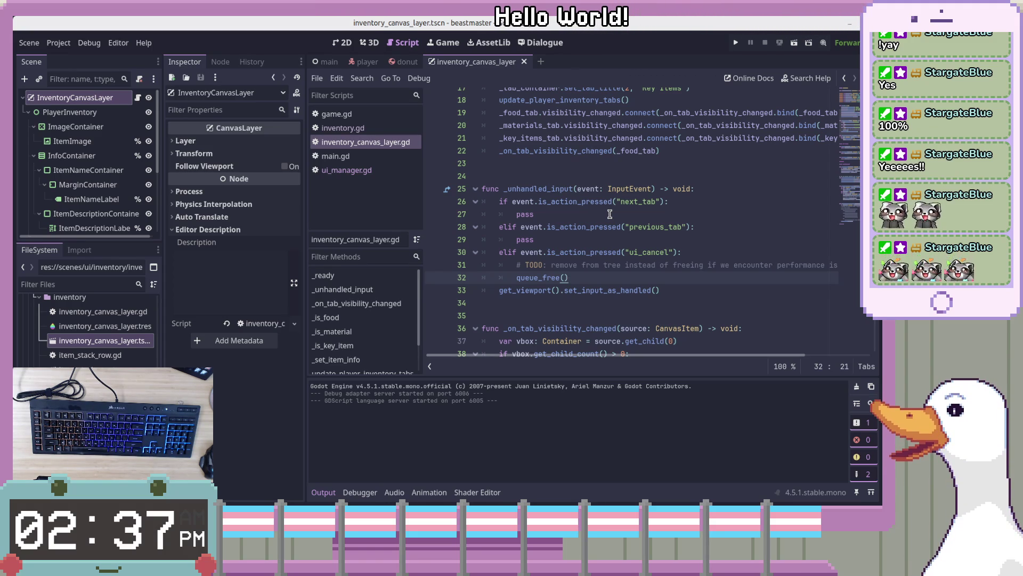
left_click(627, 270)
Scroll the open-scripts list, then open the Project menu.
left_click(347, 213)
scroll(105, 308, "down", 3)
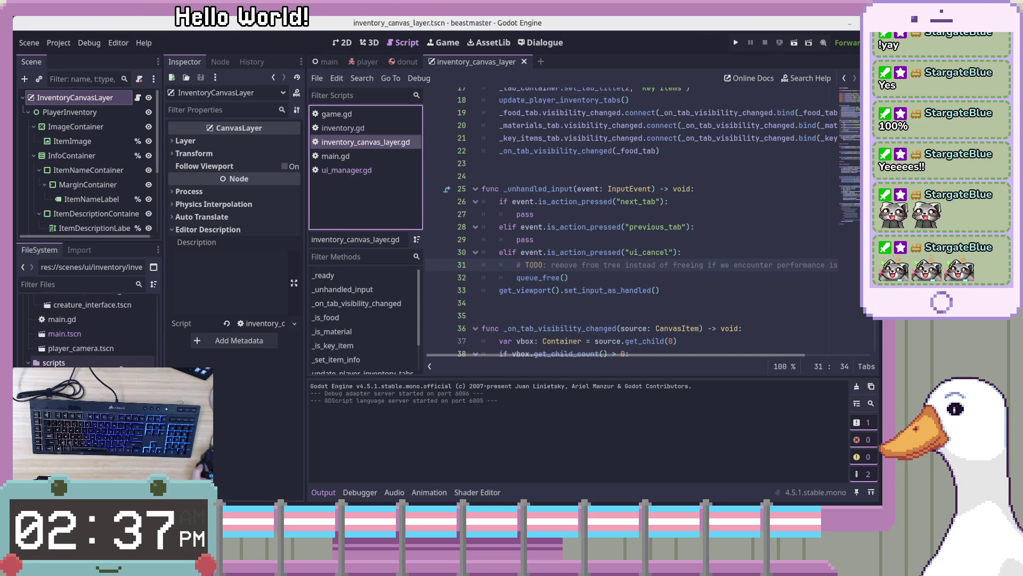
left_click(59, 42)
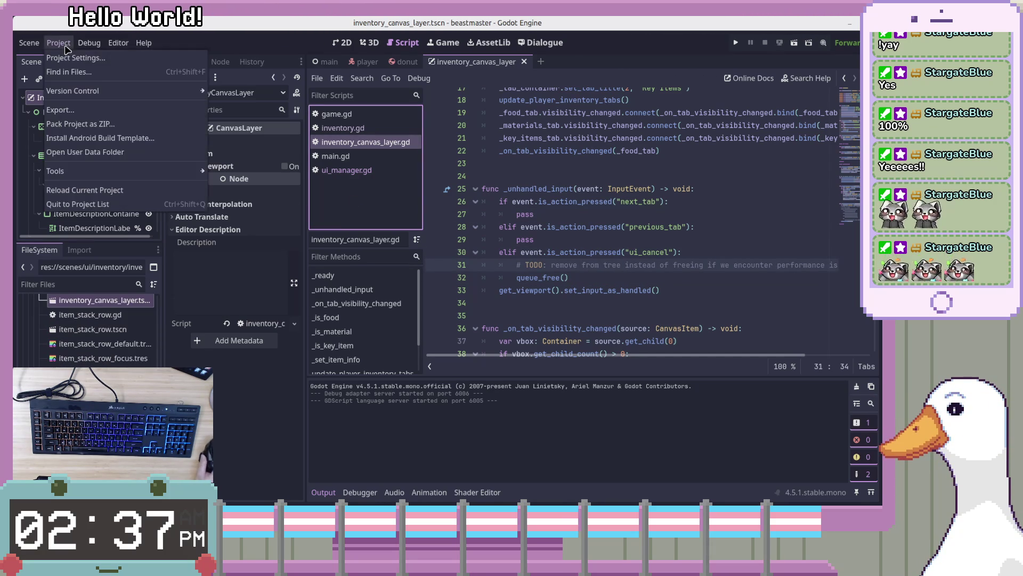
Check the Autoload globals (DialogueManager, Game, UiManager), then open game.gd from the Game entry.
left_click(80, 57)
left_click(344, 90)
left_click(399, 256)
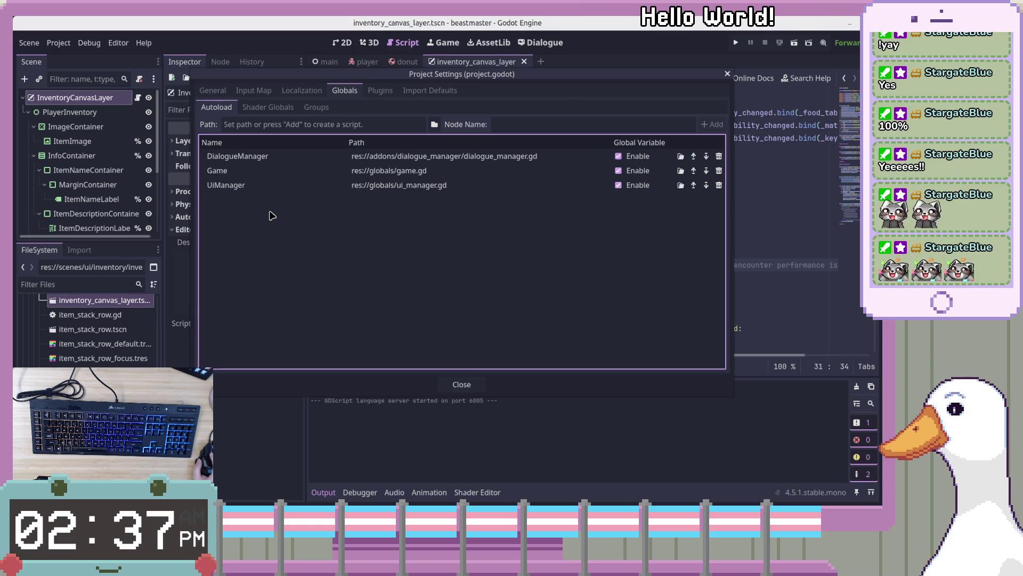
double_click(452, 171)
left_click(721, 235)
scroll(695, 265, "up", 2)
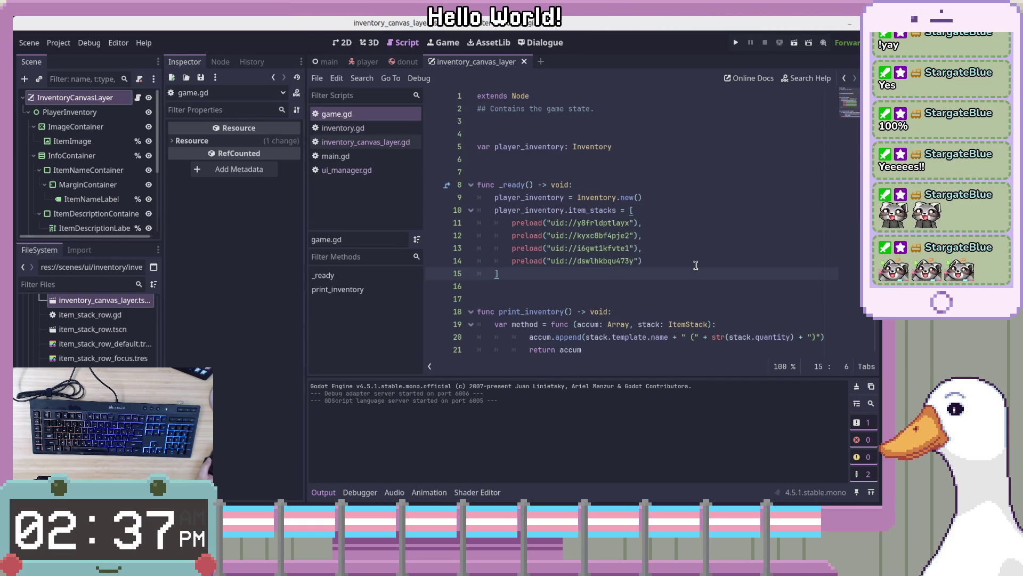